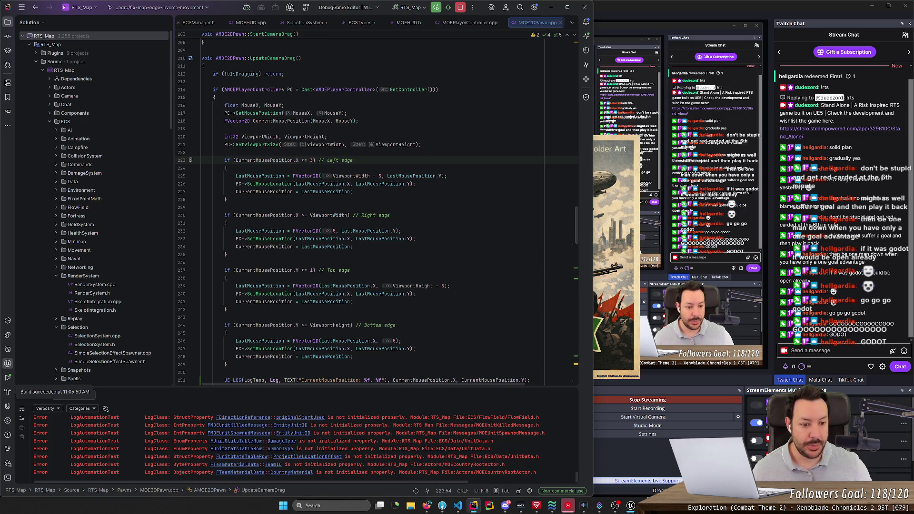
# Snap the Unreal editor to the right half and Rider's AMOE2DPawn.cpp code to the left.
pyautogui.click(631, 507)
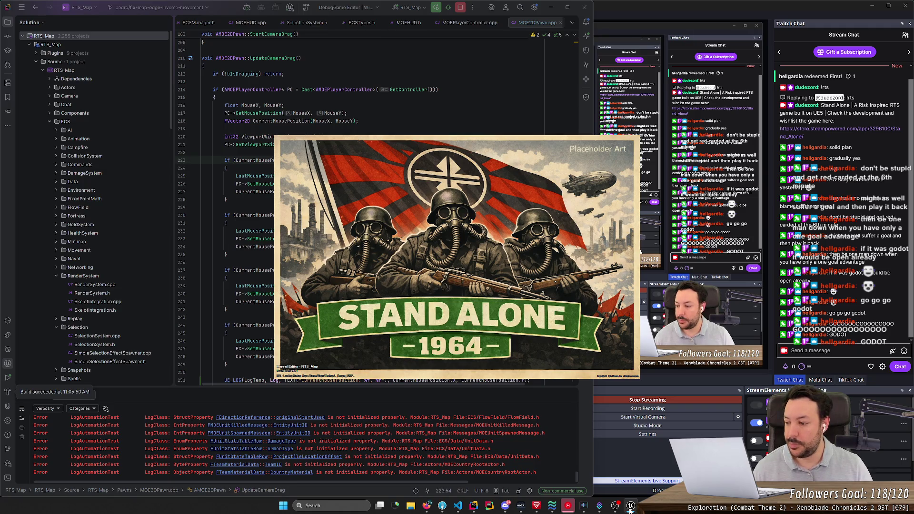
pyautogui.click(631, 506)
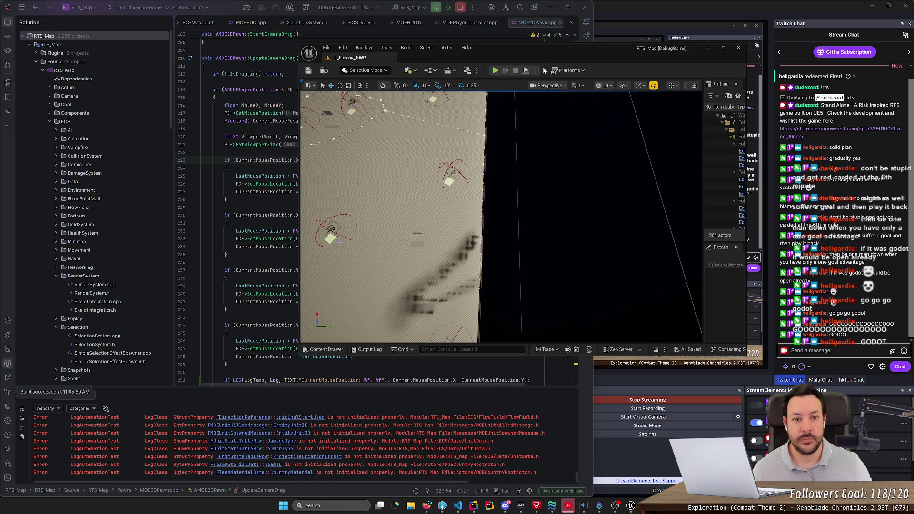
pyautogui.moveTo(553, 53); pyautogui.dragTo(912, 71)
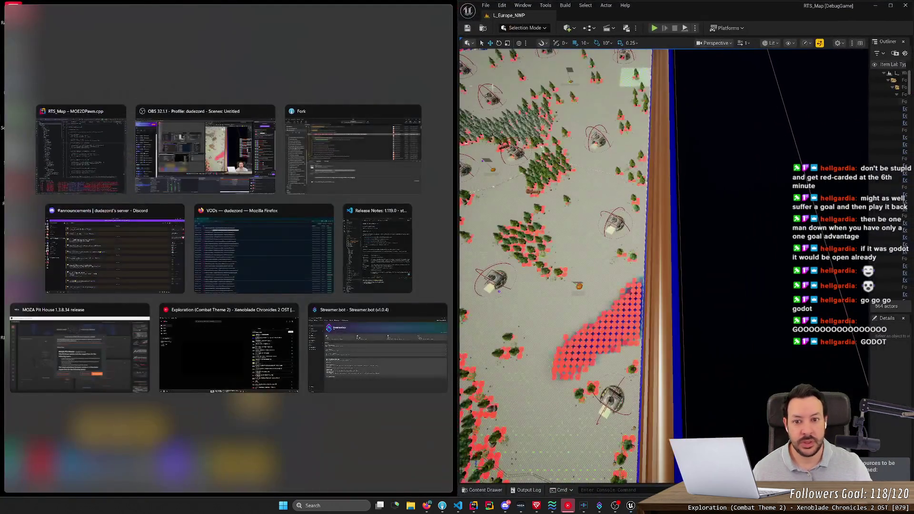
pyautogui.click(99, 135)
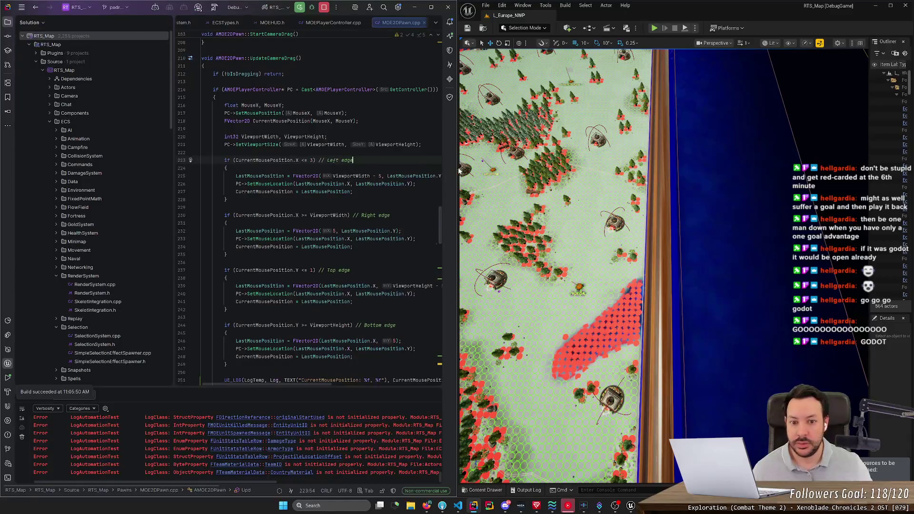
# Select lines 223–249 of the screen-edge checks in MOE2DPawn.cpp, then start playing RTS_Map in Unreal.
pyautogui.scroll(-2, 310, 207)
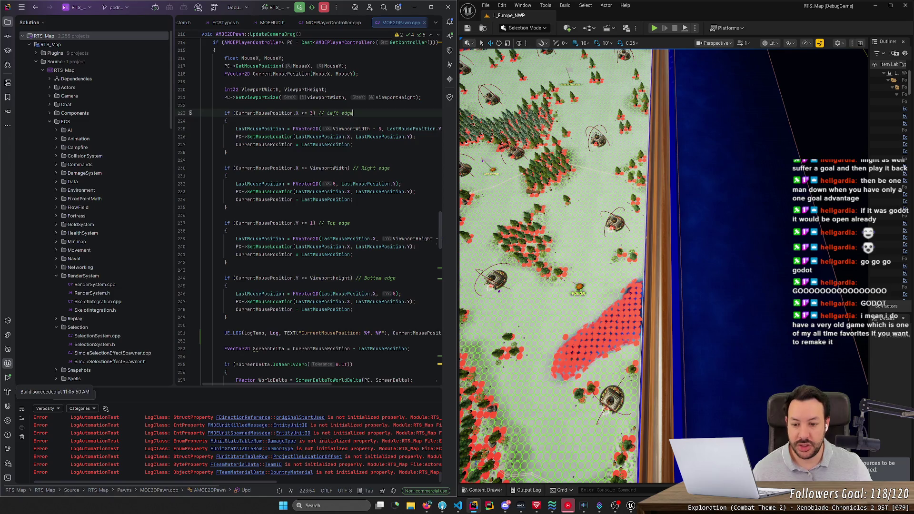
pyautogui.moveTo(229, 317)
pyautogui.mouseDown()
pyautogui.moveTo(215, 290)
pyautogui.moveTo(205, 119)
pyautogui.moveTo(179, 113)
pyautogui.mouseUp()
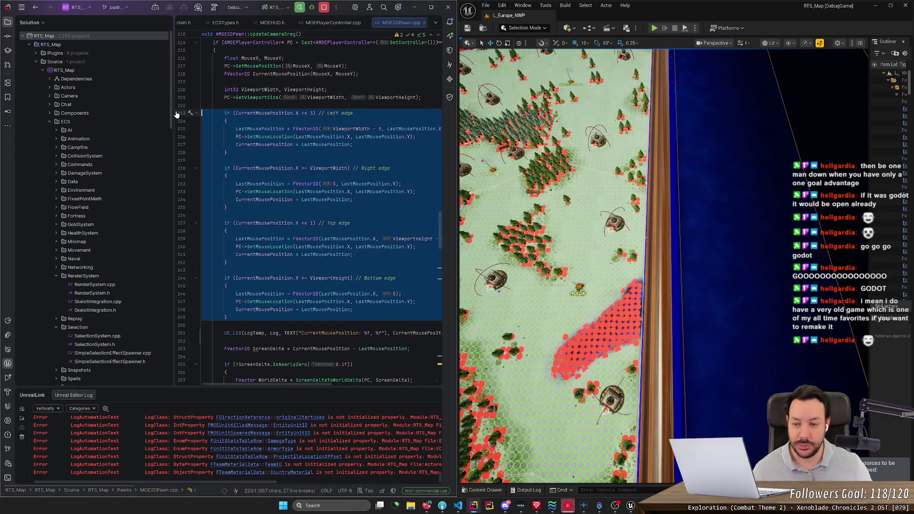
pyautogui.click(655, 29)
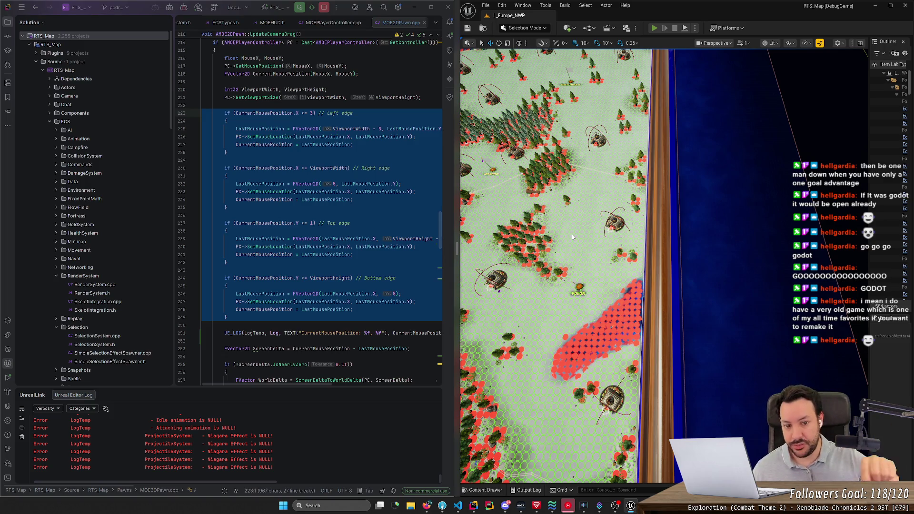
pyautogui.hotkey('alt', 'p')
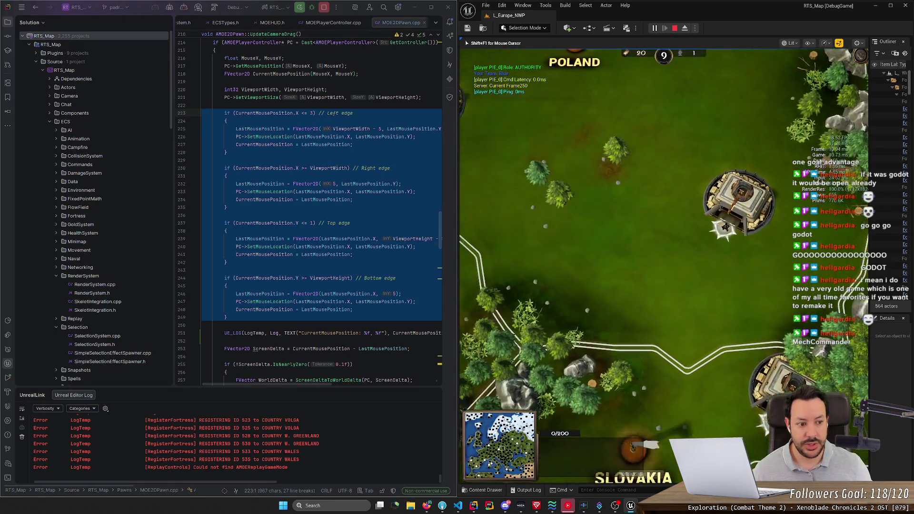
# Click into the running RTS_Map game viewport to capture the mouse and test camera movement.
pyautogui.click(636, 257)
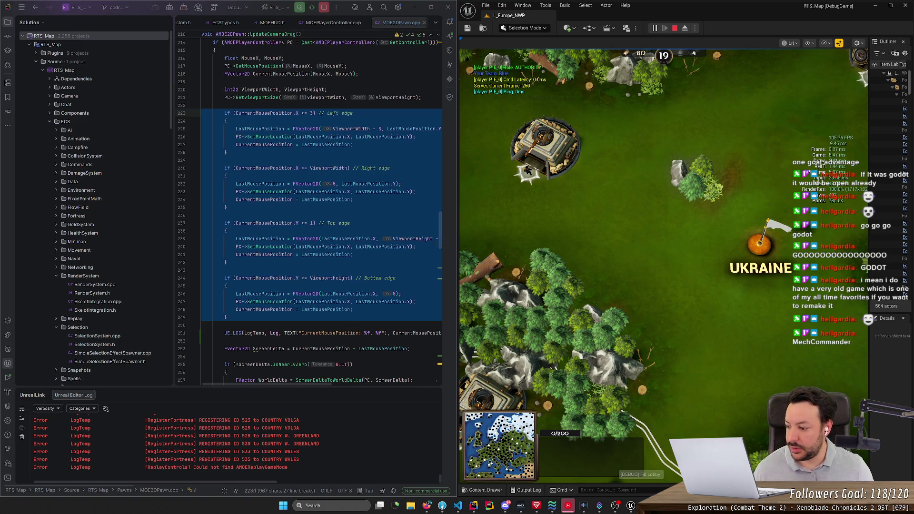
# In a new Firefox tab, paste the copied Discord link to download the rts_map mp4.
pyautogui.click(427, 506)
pyautogui.click(104, 7)
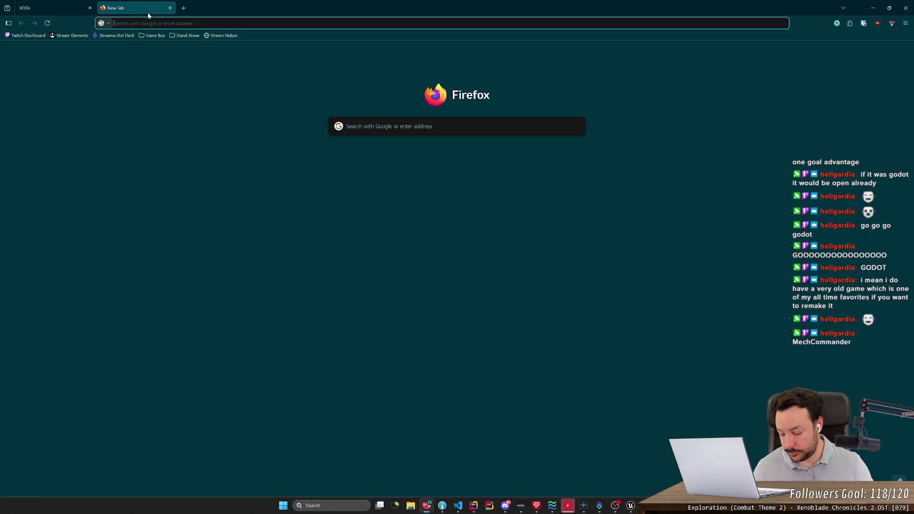
pyautogui.press('super+v')
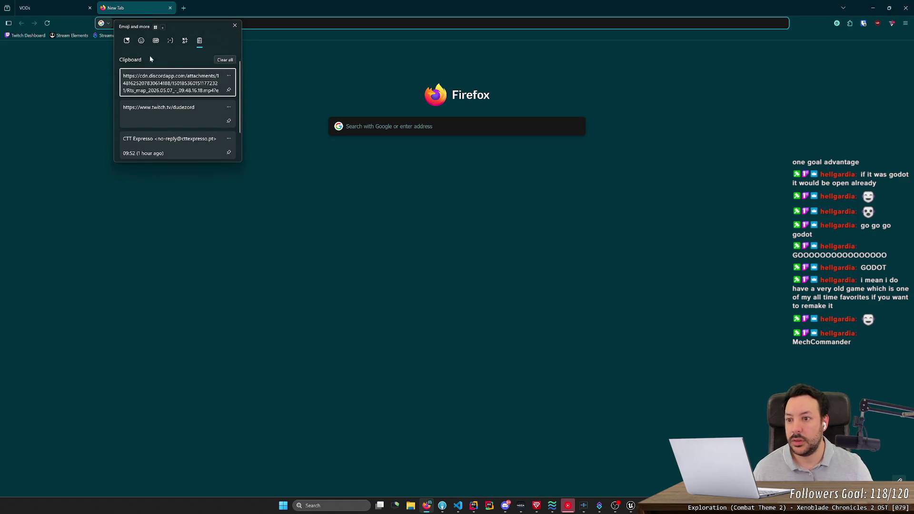
pyautogui.click(151, 80)
pyautogui.press('Return')
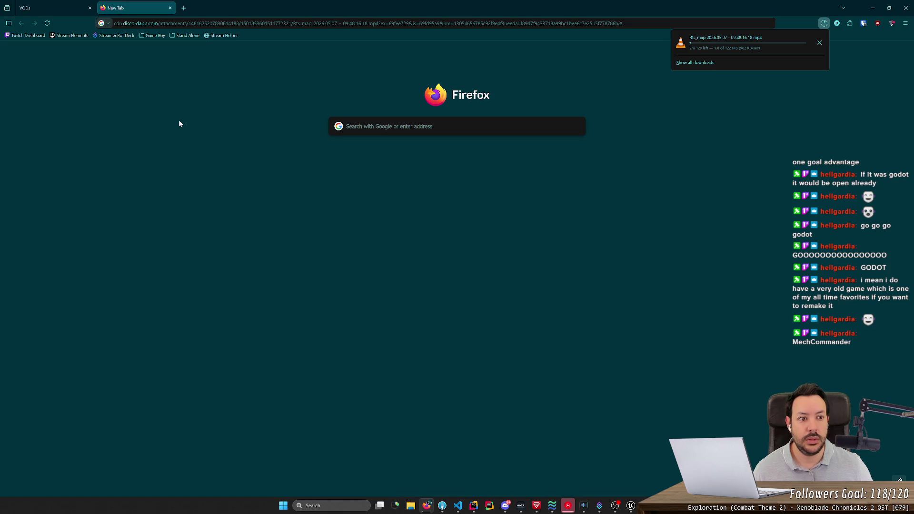
# Cancel the first download, reload the link to restart the mp4 download, and close the downloads panel.
pyautogui.click(819, 42)
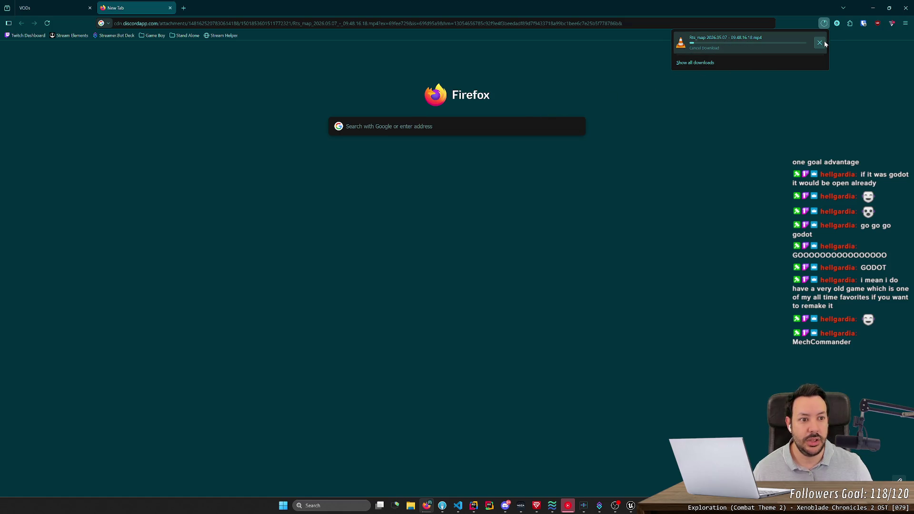
pyautogui.press('Escape')
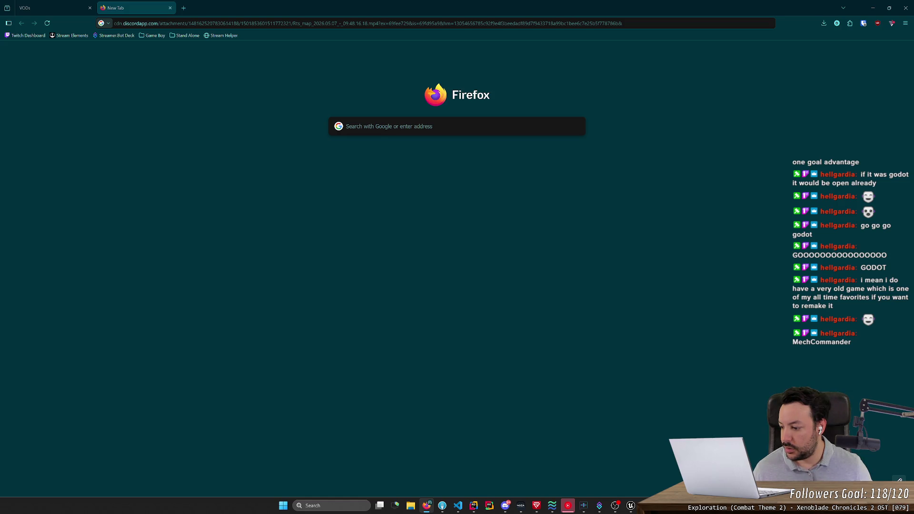
pyautogui.hotkey('ctrl', 'l')
pyautogui.press('Return')
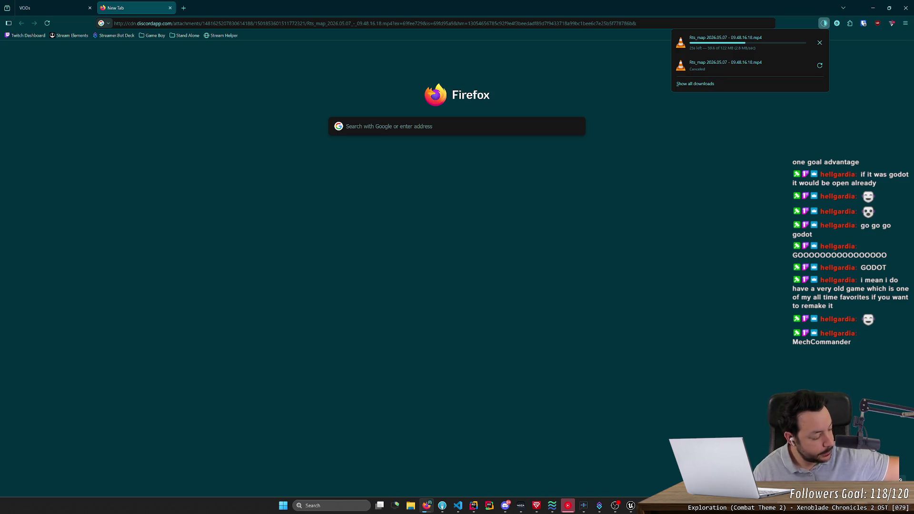
pyautogui.click(236, 155)
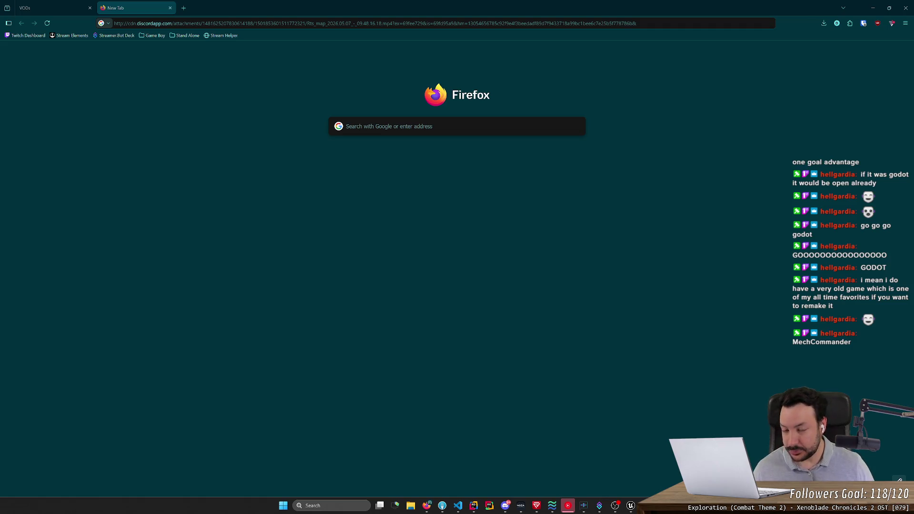
# Search MechCommander in a new tab and open the 'Mechcommander Review: The Best Mech RTS' video.
pyautogui.click(184, 7)
pyautogui.write('MechCommander')
pyautogui.press('Return')
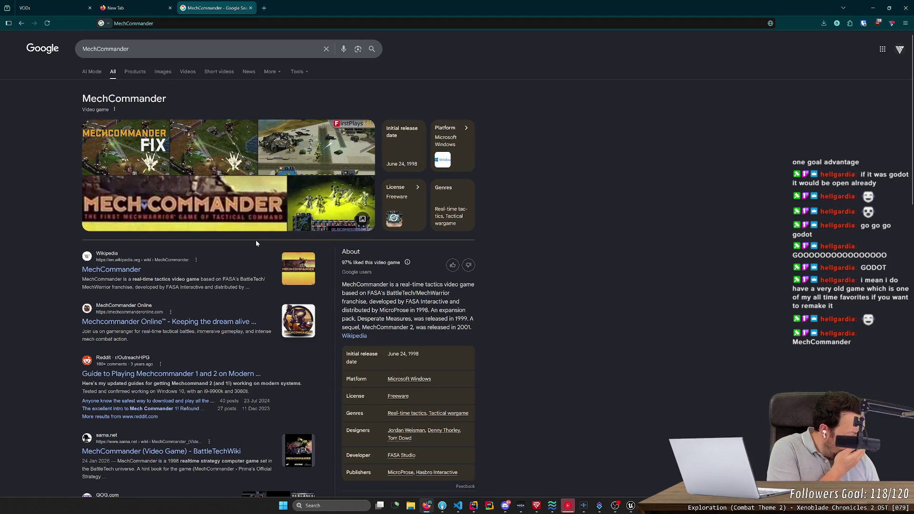
pyautogui.scroll(-3, 256, 242)
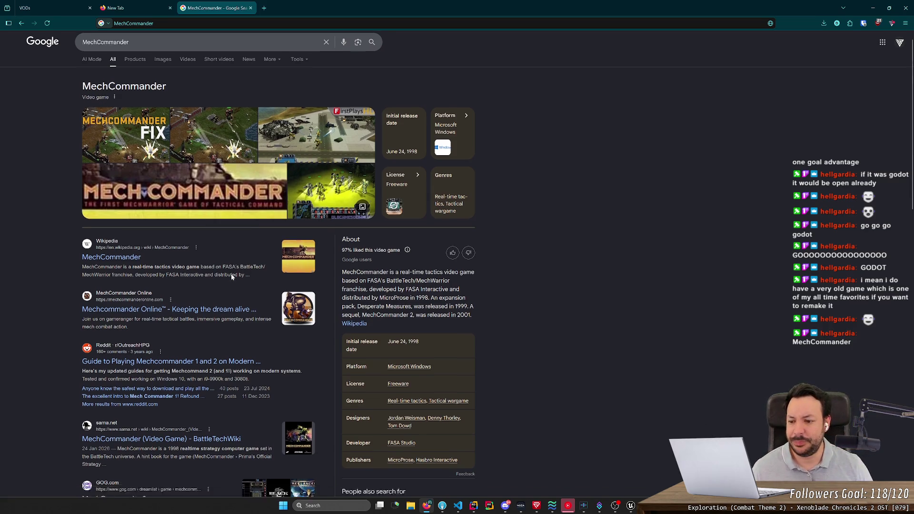
pyautogui.scroll(-4, 199, 284)
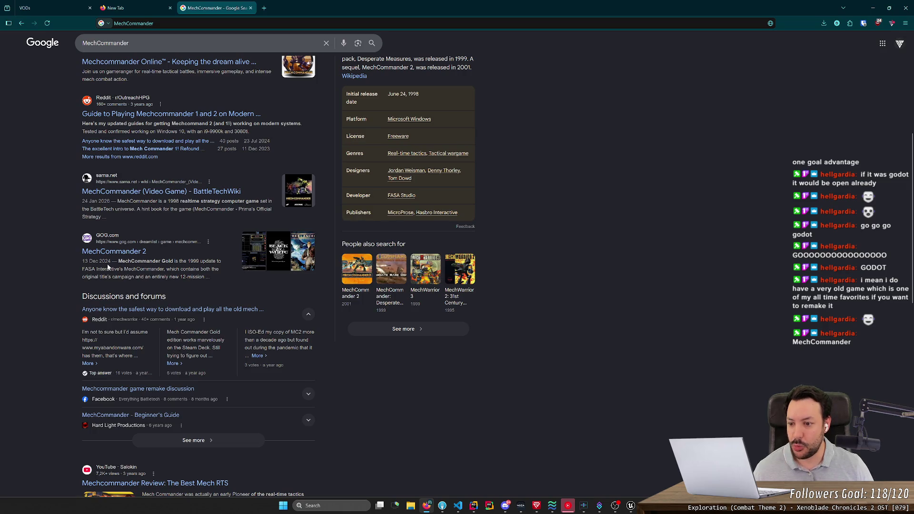
pyautogui.scroll(-3, 46, 310)
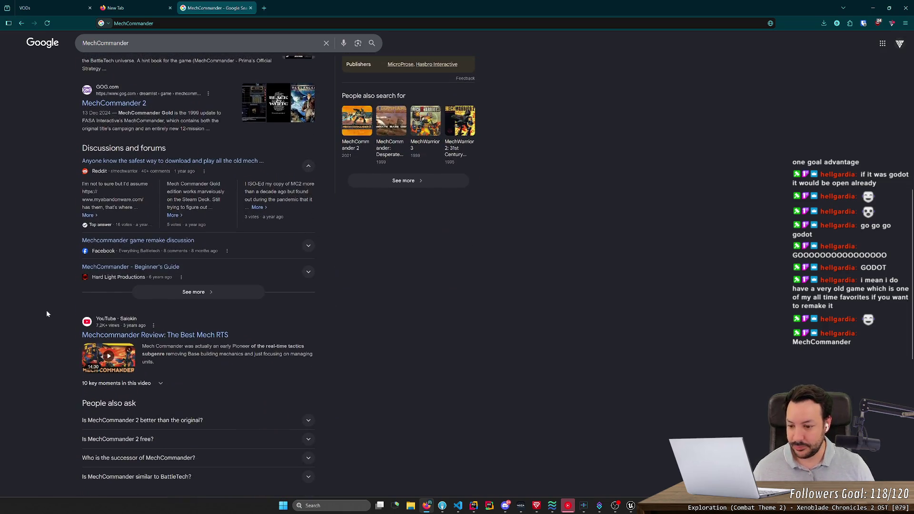
pyautogui.click(150, 336)
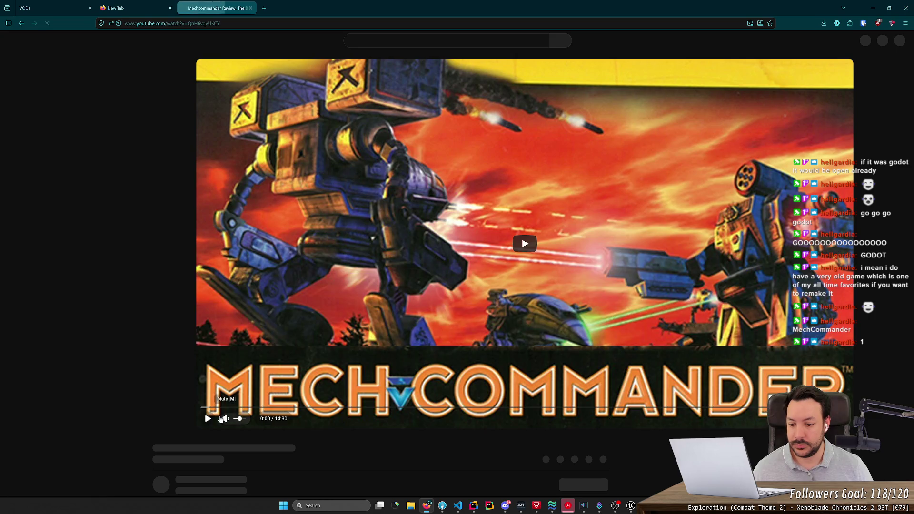
# Mute the review video and skip past the channel intro and main menu.
pyautogui.click(221, 418)
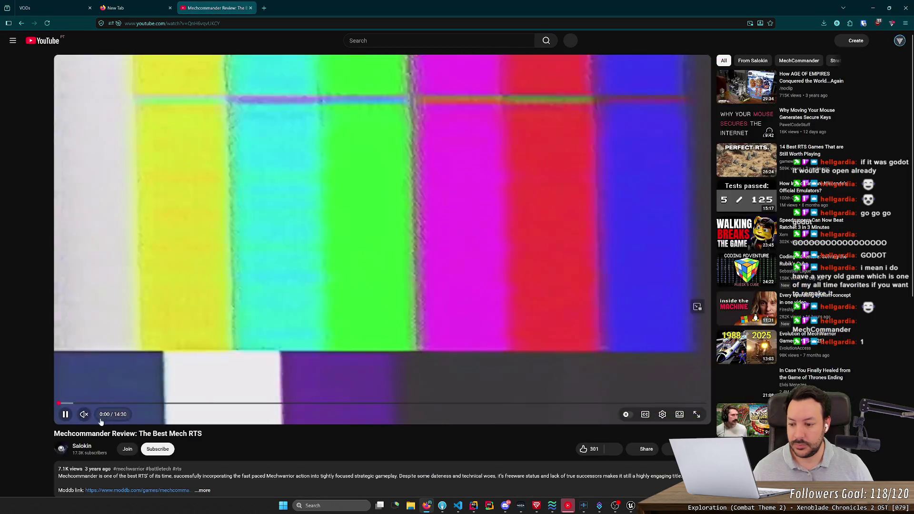
pyautogui.press('Right')
pyautogui.press('Right')
pyautogui.press('Right')
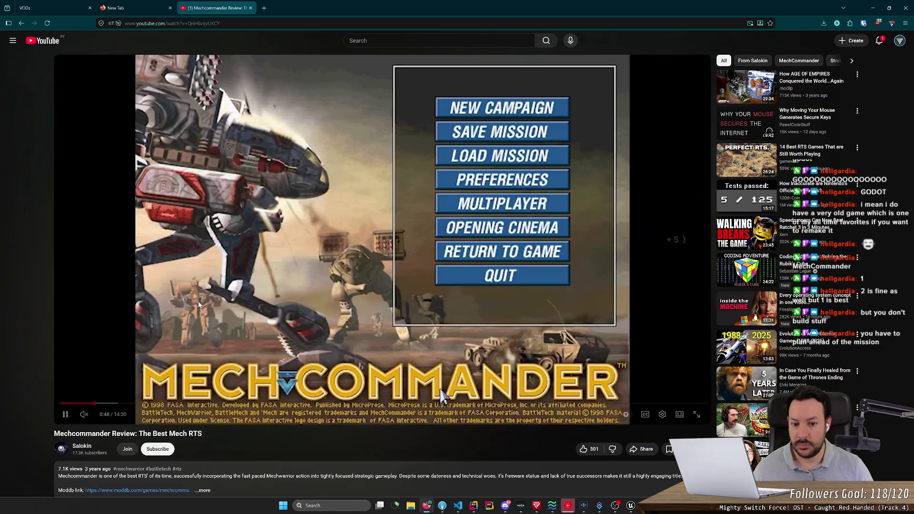
pyautogui.press('Right')
pyautogui.press('Right')
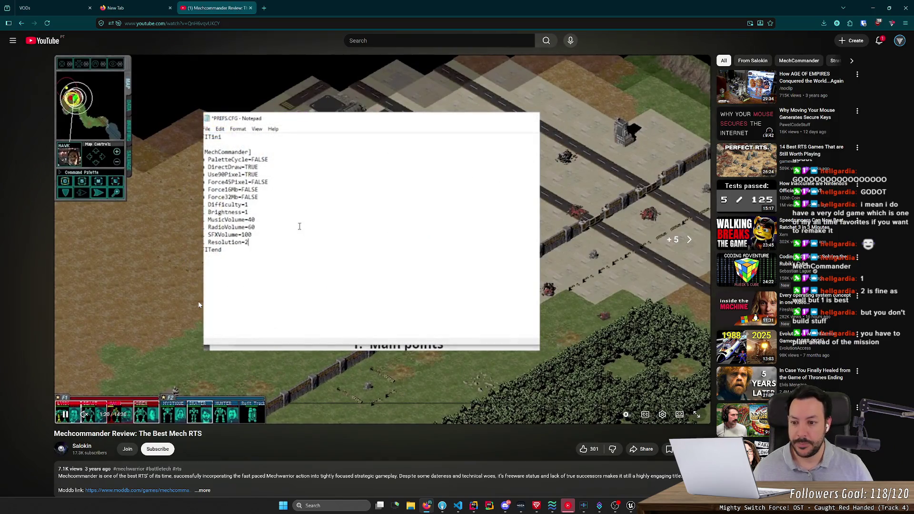
# Seek the review forward to about 3:06, the battalion purchasing screen.
pyautogui.press('l')
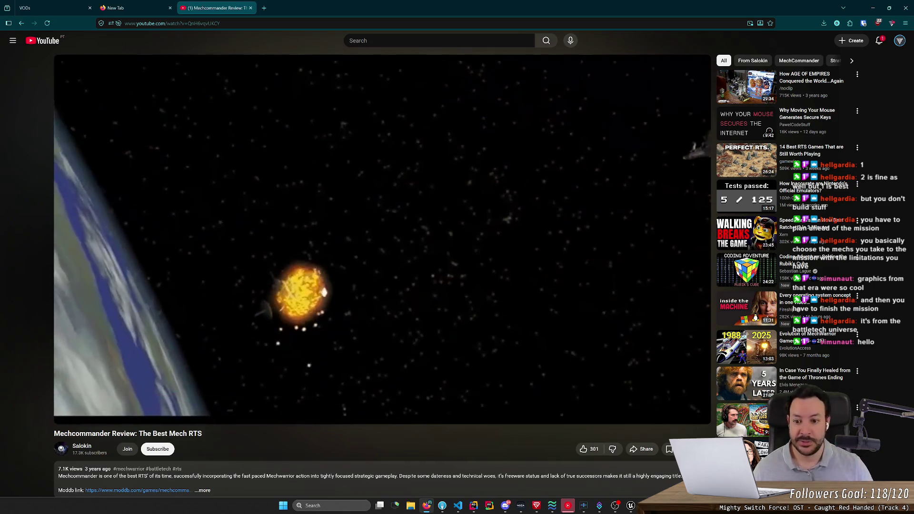
pyautogui.press('Right')
pyautogui.press('Right')
pyautogui.press('Right')
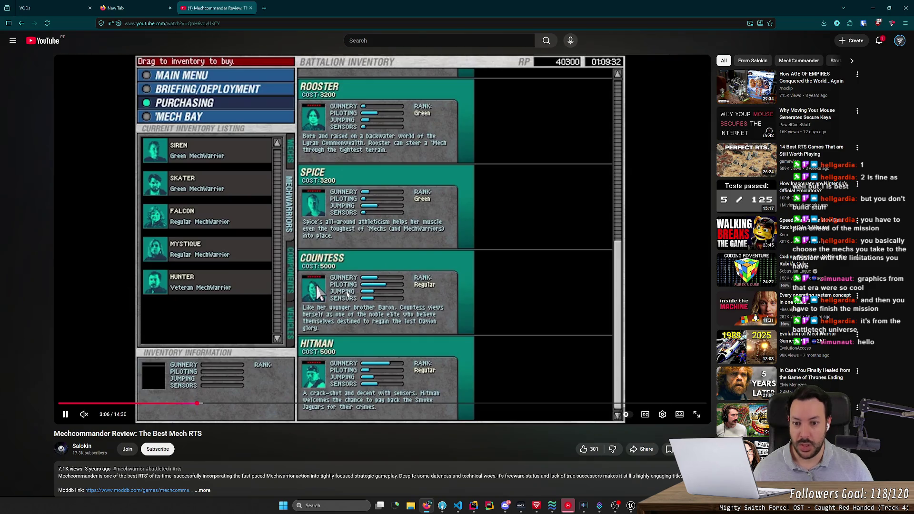
# Skip the review ahead through mech battles, mission briefings and the Mech Bay screen.
pyautogui.press('Right')
pyautogui.press('Right')
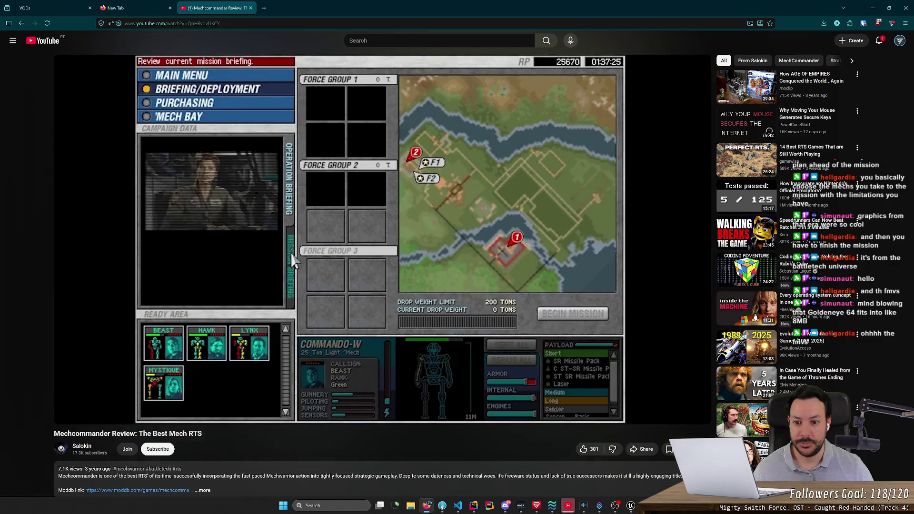
pyautogui.press('l')
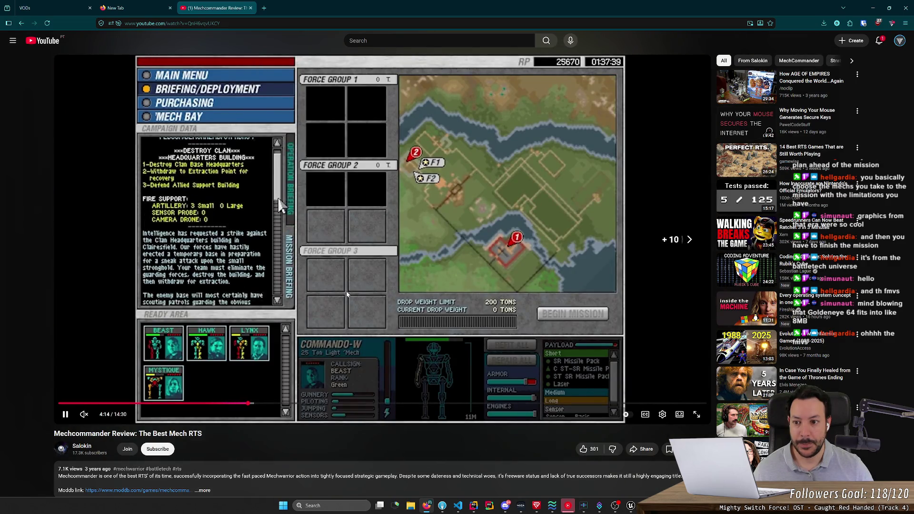
pyautogui.press('Right')
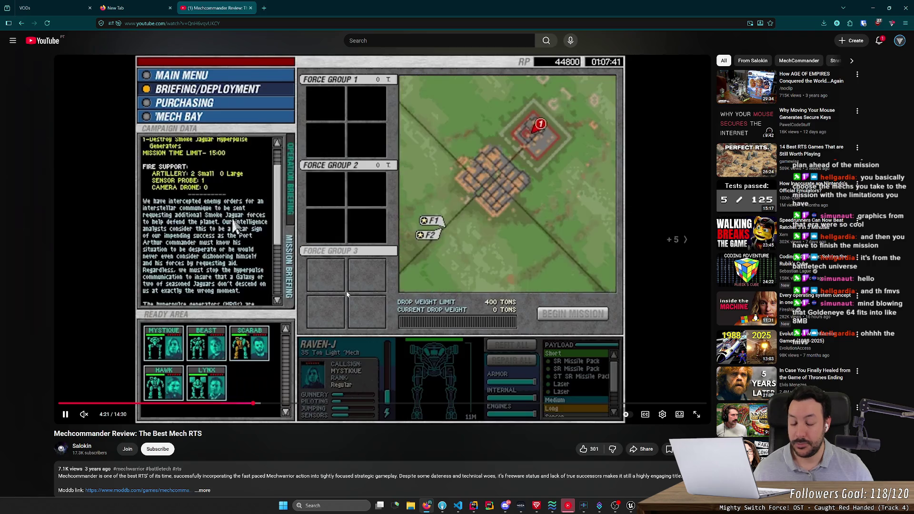
pyautogui.press('l')
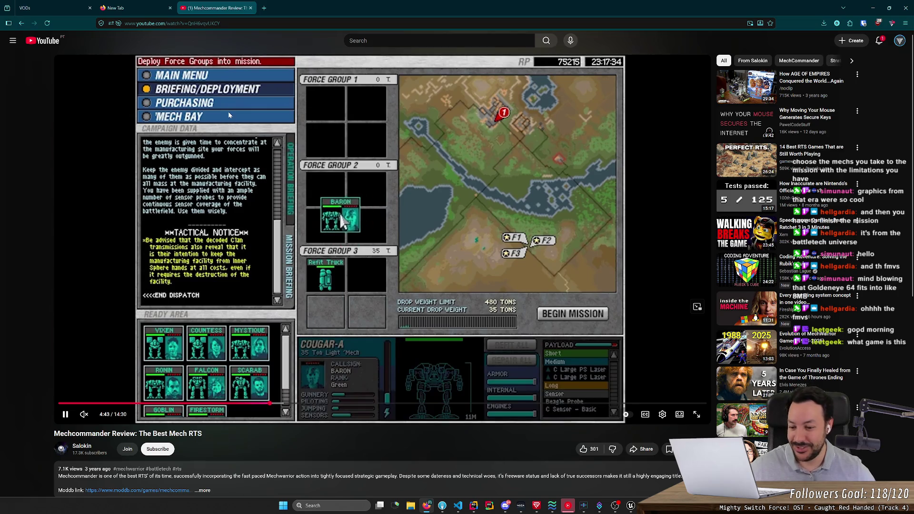
pyautogui.press('Right')
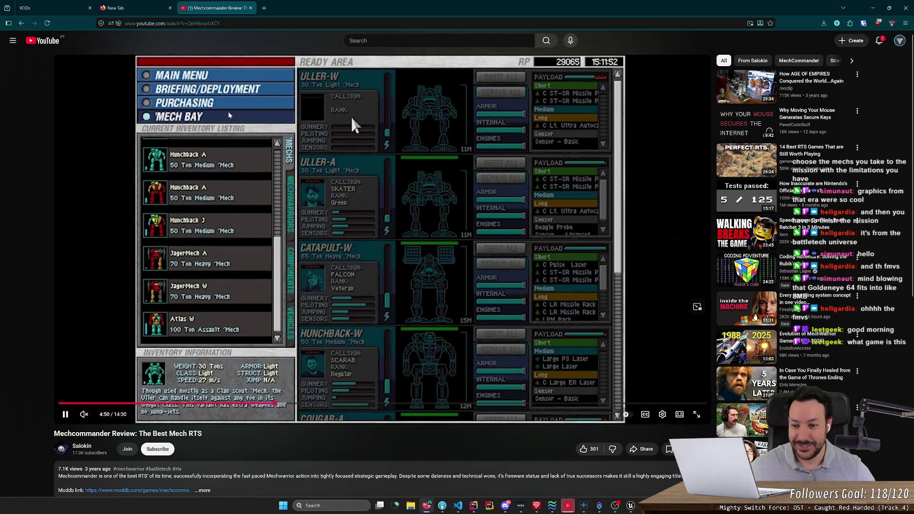
pyautogui.press('Right')
pyautogui.press('Right')
pyautogui.press('Right')
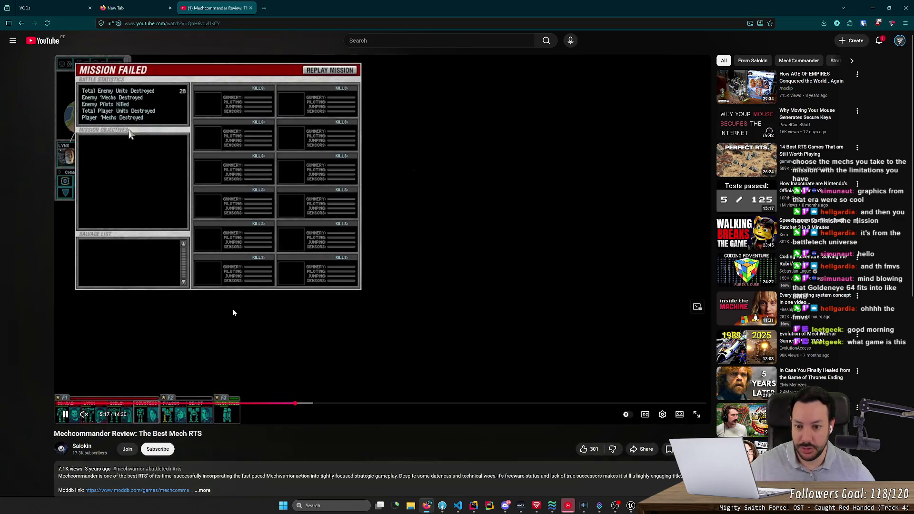
pyautogui.press('Right')
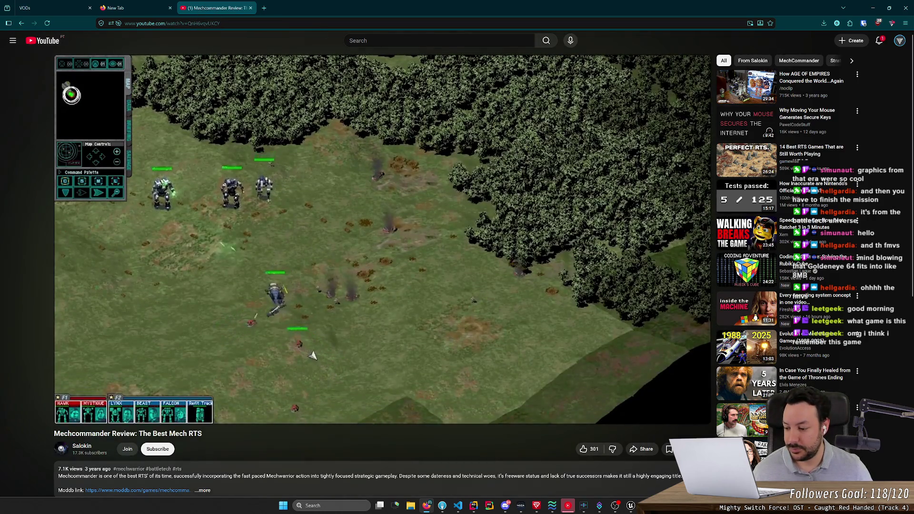
# Check the YouTube notifications, close them, and open a new blank tab.
pyautogui.click(882, 42)
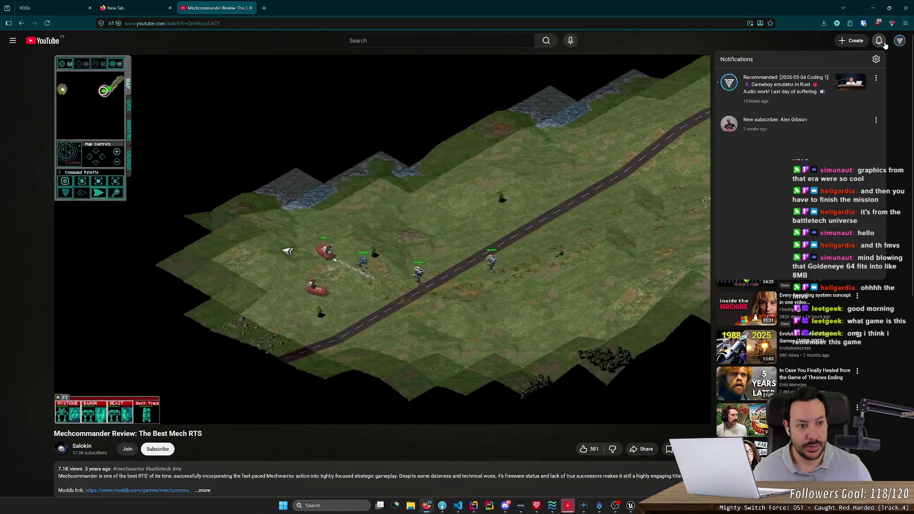
pyautogui.click(882, 41)
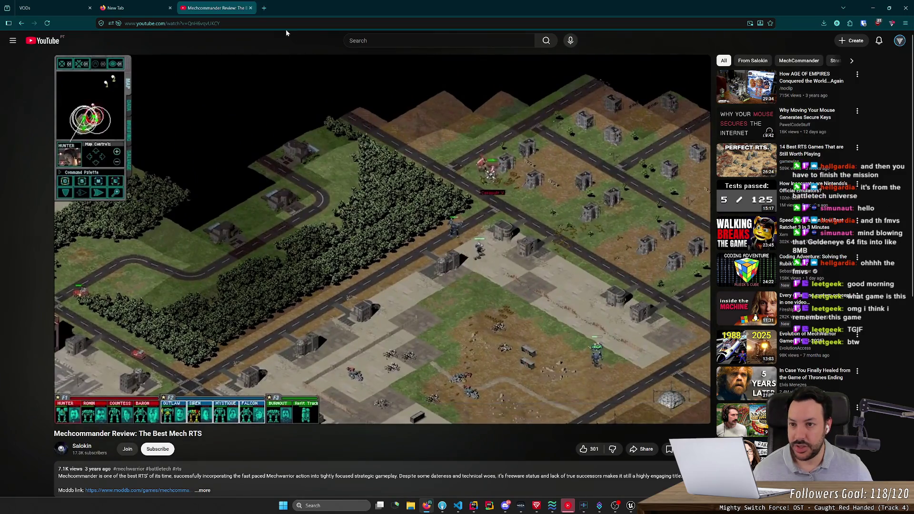
pyautogui.click(265, 8)
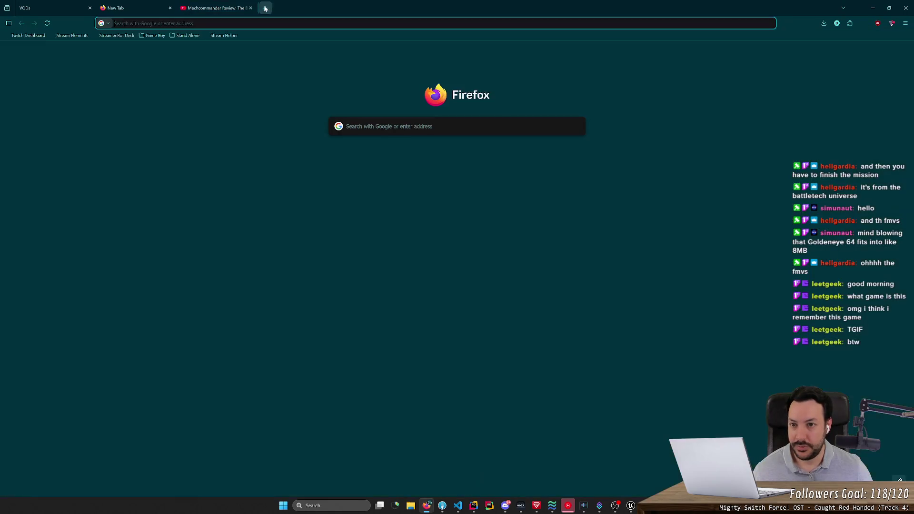
# Search Google for TGIF, then close the TGIF, Mechcommander and empty tabs.
pyautogui.write('TGIF')
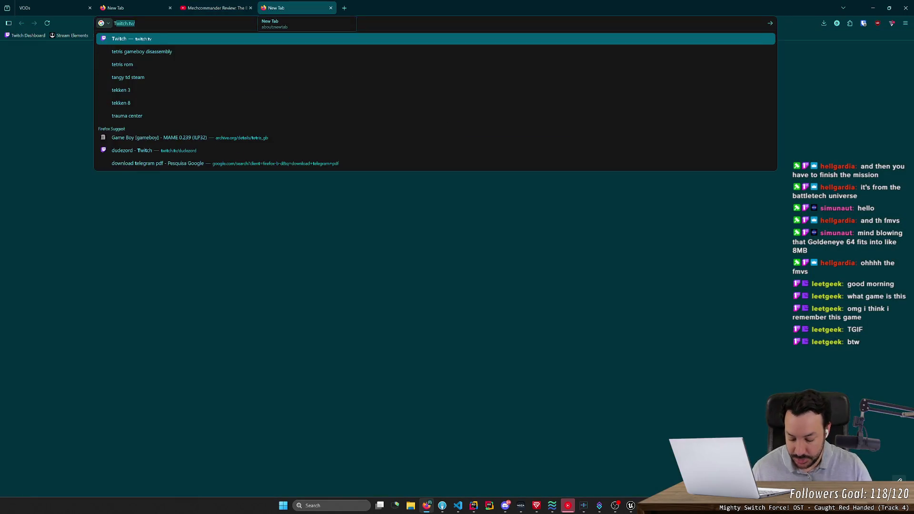
pyautogui.press('Return')
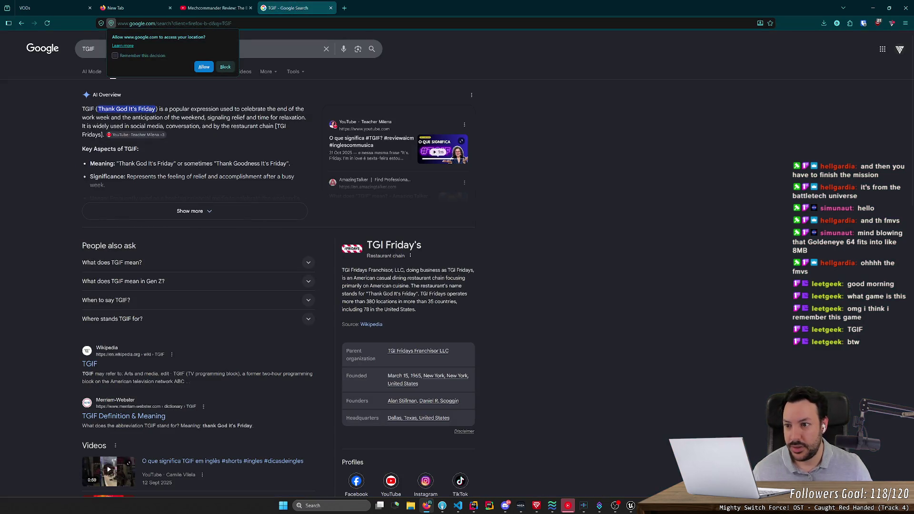
pyautogui.middleClick(315, 4)
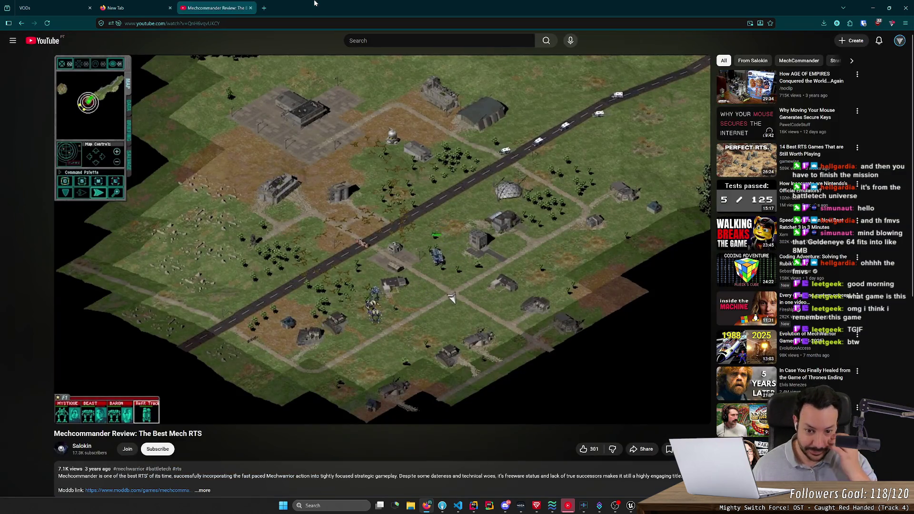
pyautogui.middleClick(201, 3)
pyautogui.middleClick(166, 3)
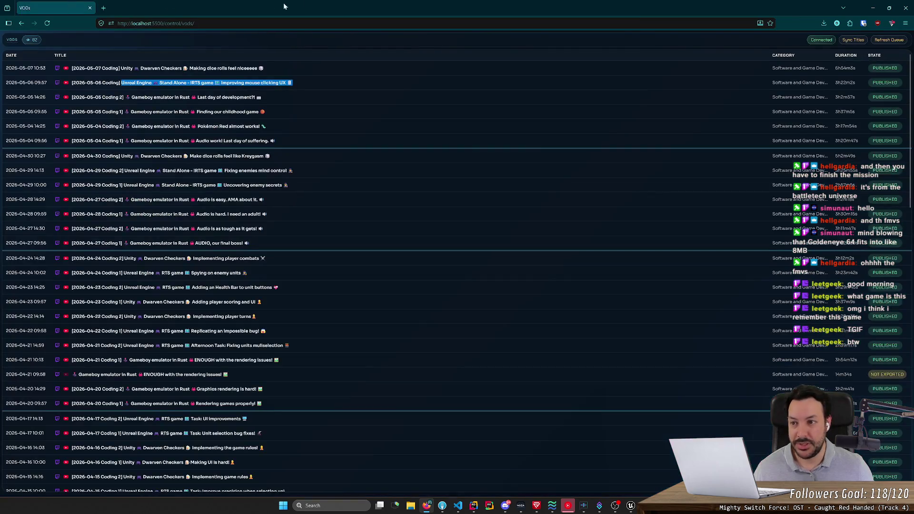
# Minimize Firefox and pan the RTS_Map game camera north to the snowy KARELIA fortress.
pyautogui.click(871, 8)
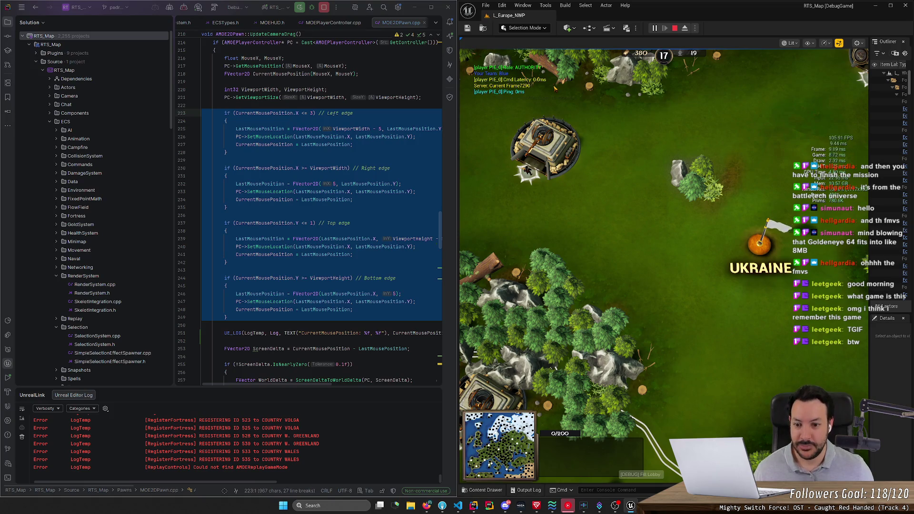
pyautogui.moveTo(594, 189)
pyautogui.mouseDown()
pyautogui.moveTo(660, 201)
pyautogui.moveTo(479, 290)
pyautogui.moveTo(431, 294)
pyautogui.mouseUp()
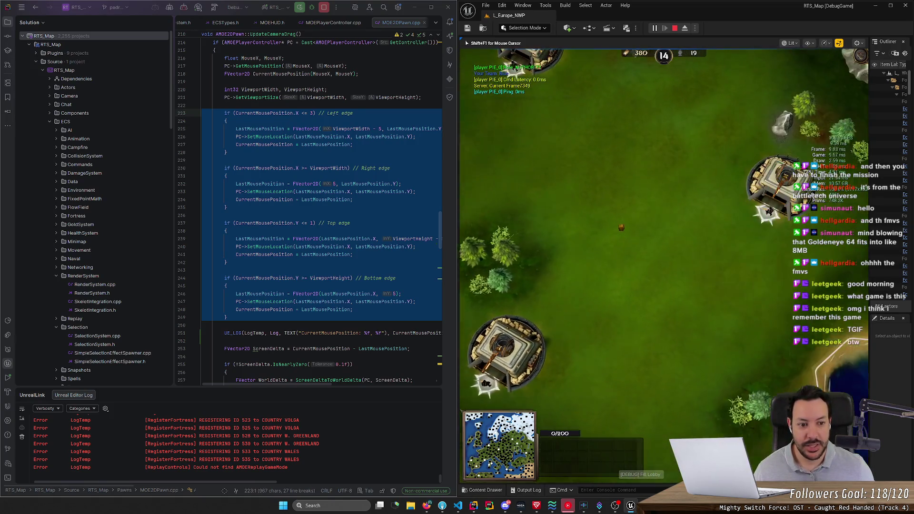
pyautogui.moveTo(622, 228); pyautogui.dragTo(627, 232)
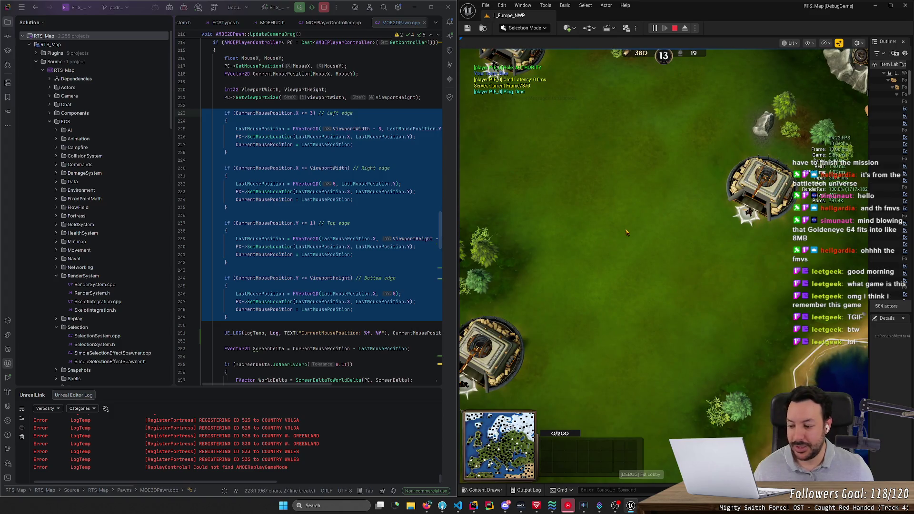
pyautogui.moveTo(668, 245); pyautogui.dragTo(660, 320)
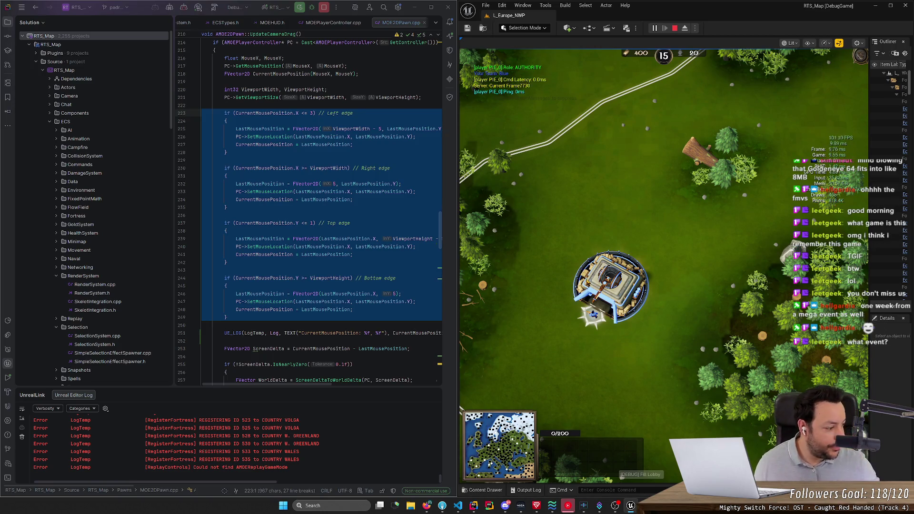
pyautogui.moveTo(629, 236); pyautogui.dragTo(608, 290)
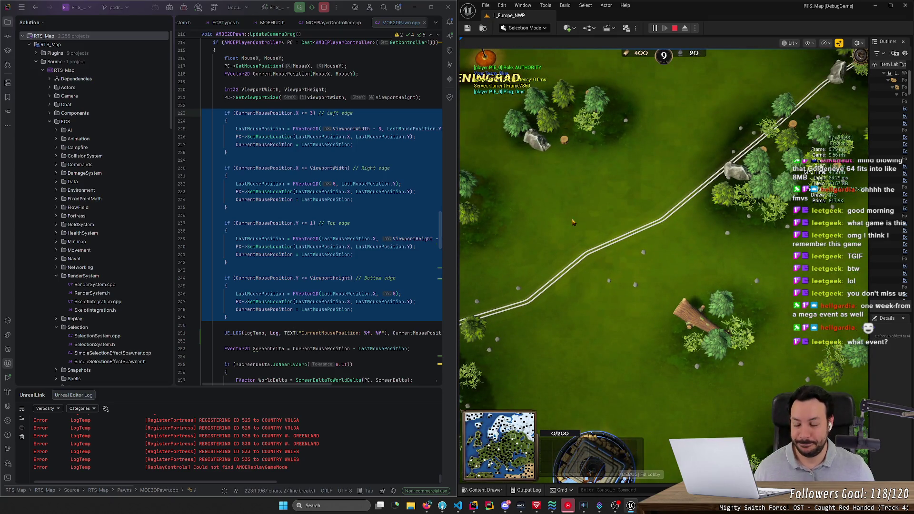
pyautogui.moveTo(625, 203)
pyautogui.mouseDown()
pyautogui.moveTo(650, 265)
pyautogui.moveTo(640, 233)
pyautogui.moveTo(594, 335)
pyautogui.mouseUp()
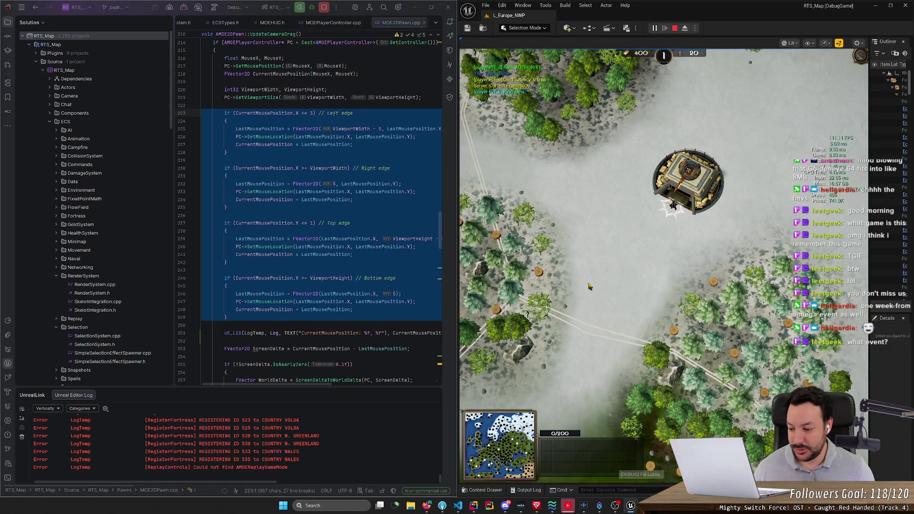
pyautogui.moveTo(589, 286); pyautogui.dragTo(584, 382)
pyautogui.moveTo(594, 301); pyautogui.dragTo(579, 344)
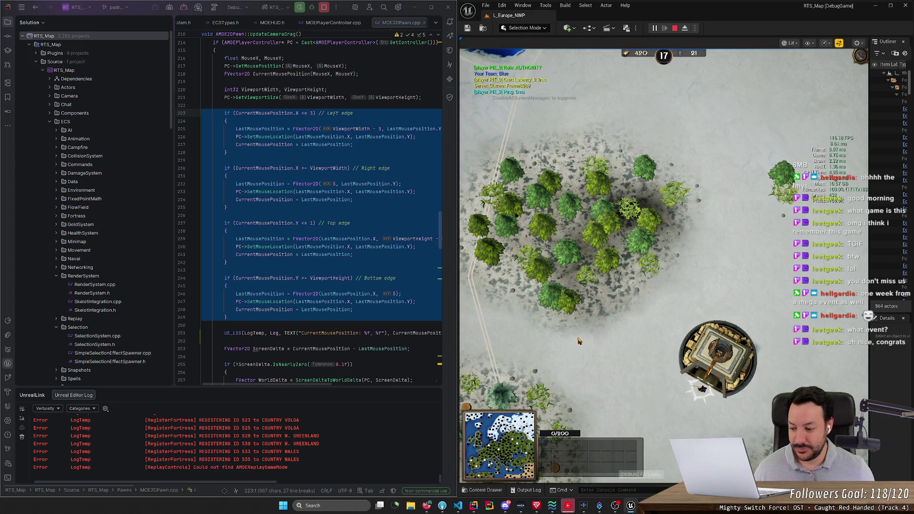
pyautogui.moveTo(576, 330)
pyautogui.mouseDown()
pyautogui.moveTo(578, 391)
pyautogui.moveTo(619, 334)
pyautogui.moveTo(621, 285)
pyautogui.moveTo(524, 248)
pyautogui.moveTo(476, 257)
pyautogui.moveTo(529, 245)
pyautogui.mouseUp()
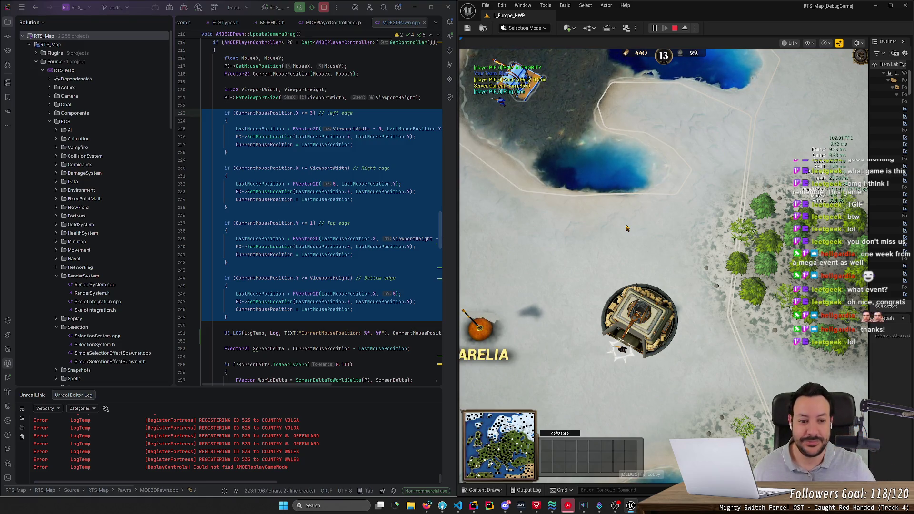
pyautogui.scroll(-2, 612, 219)
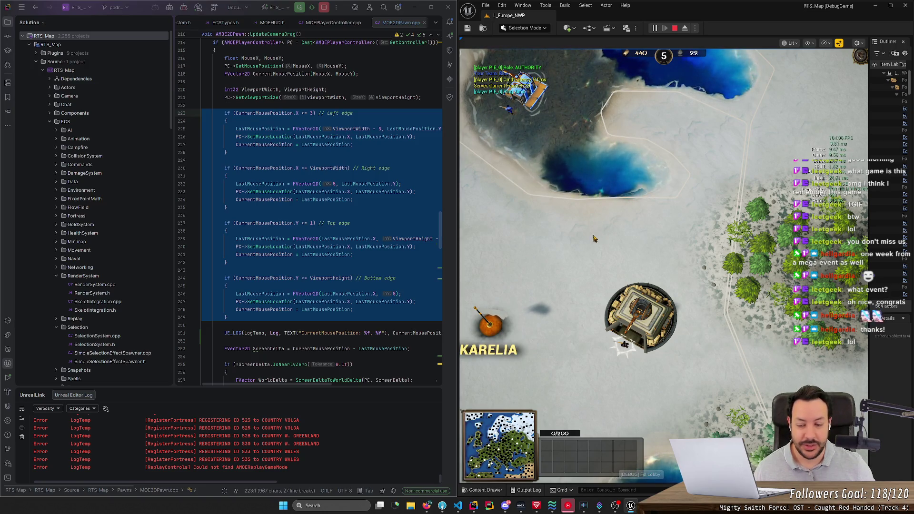
# In Firefox, open the HackNPlan Tasks bookmark in a new tab and snap it right.
pyautogui.hotkey('alt', 'Tab')
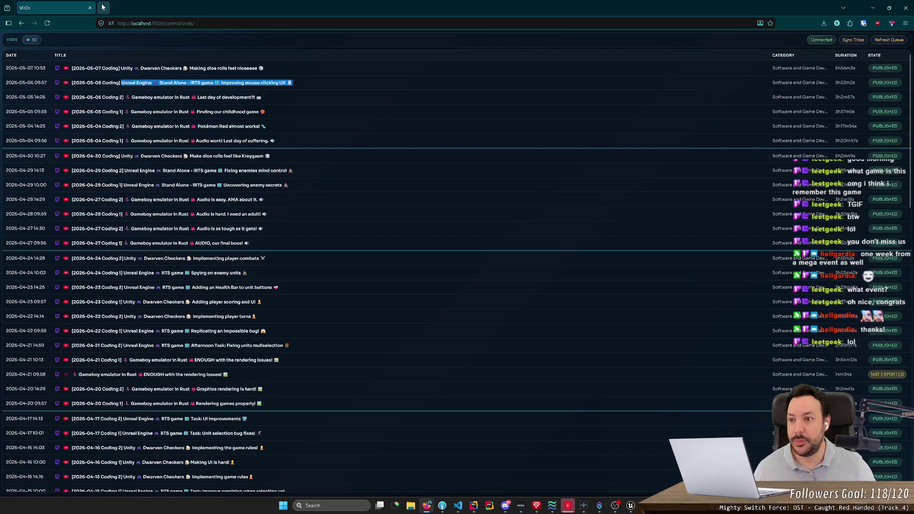
pyautogui.click(103, 8)
pyautogui.click(185, 35)
pyautogui.click(199, 61)
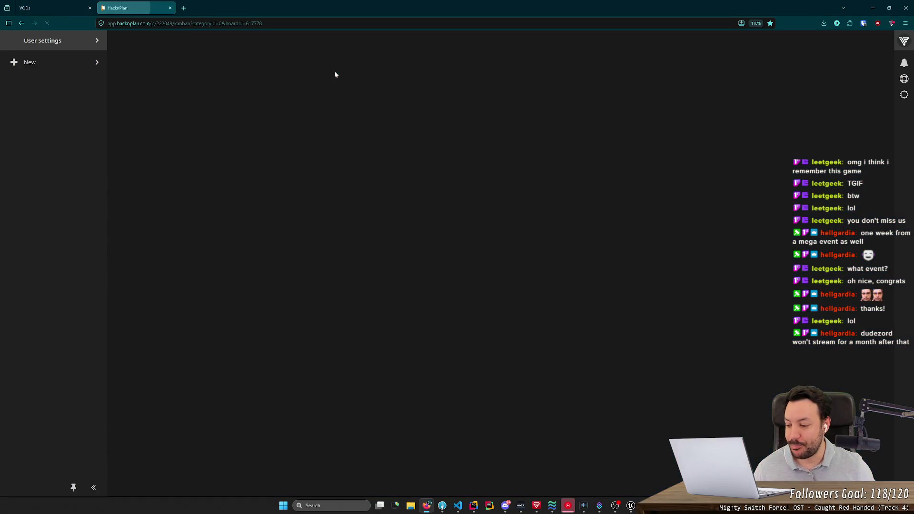
pyautogui.press('super+Right')
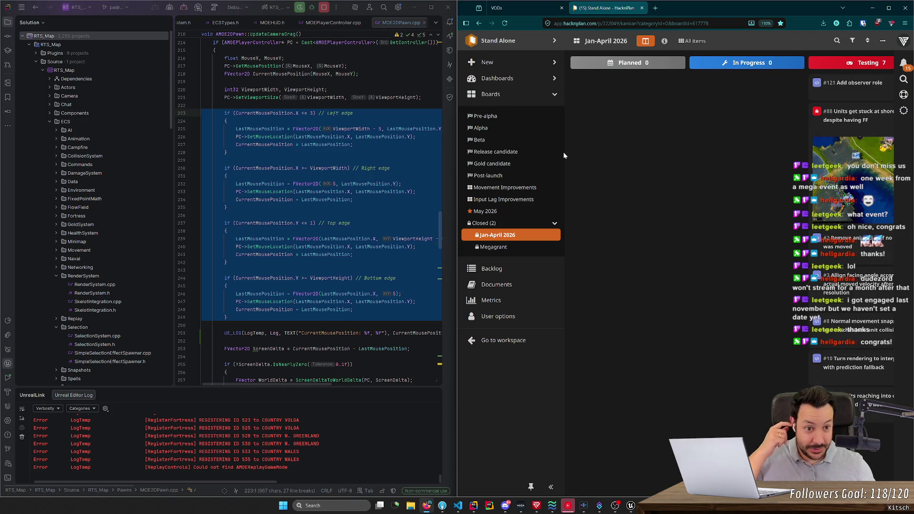
# Read task #180 Conflicting Mouse Movements on the May 2026 board, then return to the game.
pyautogui.click(490, 212)
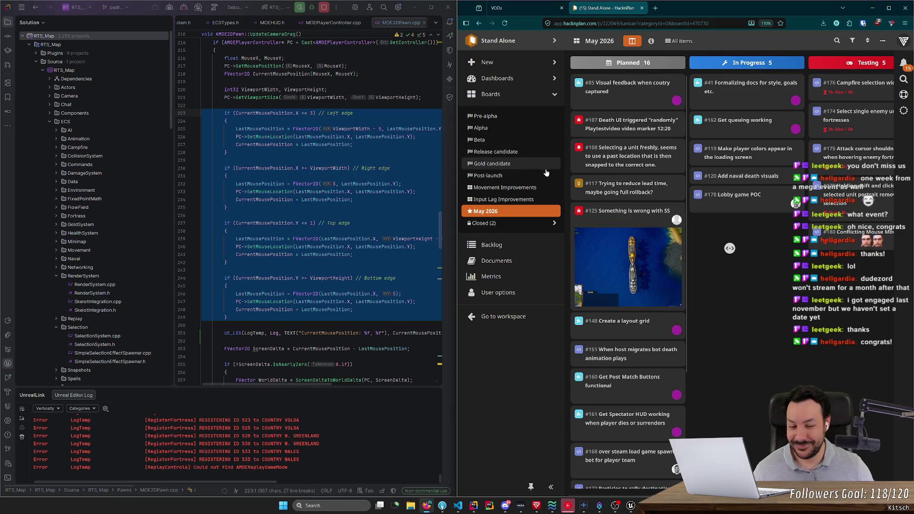
pyautogui.scroll(-3, 638, 267)
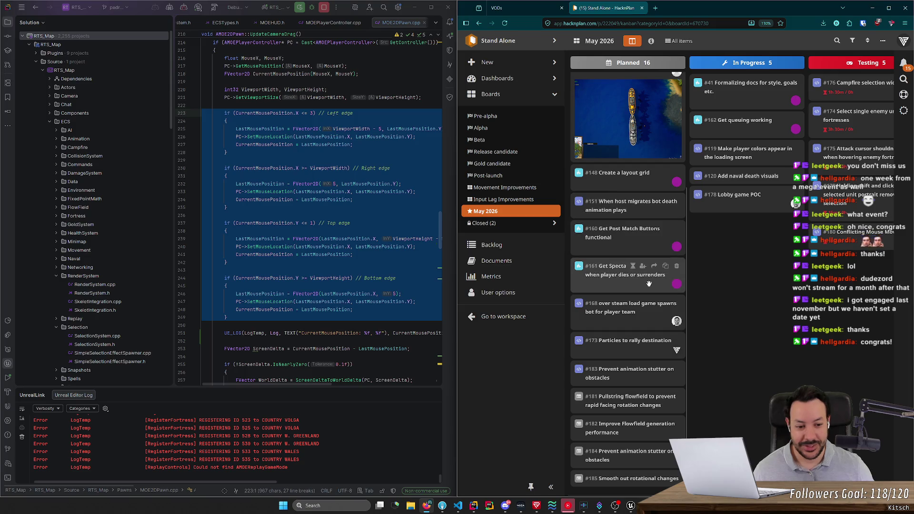
pyautogui.click(860, 242)
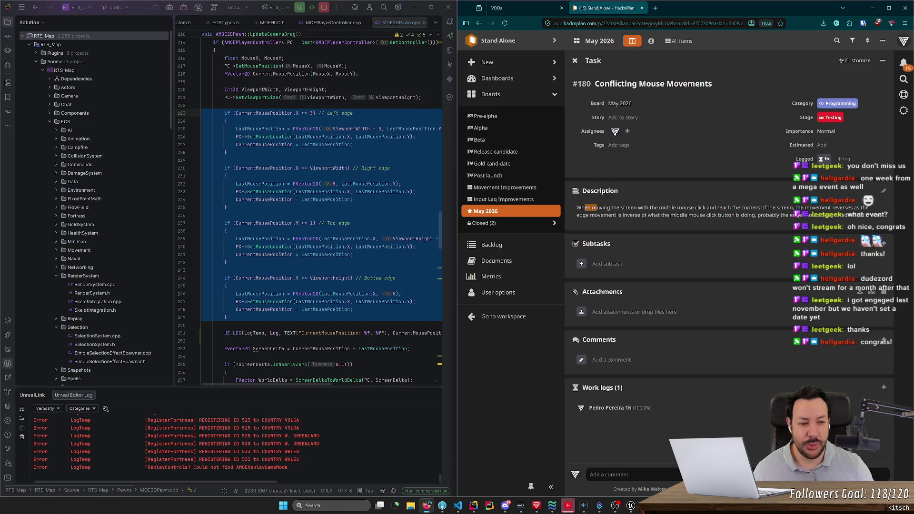
pyautogui.moveTo(646, 207)
pyautogui.mouseDown()
pyautogui.moveTo(830, 207)
pyautogui.moveTo(678, 217)
pyautogui.mouseUp()
pyautogui.click(830, 207)
pyautogui.click(678, 221)
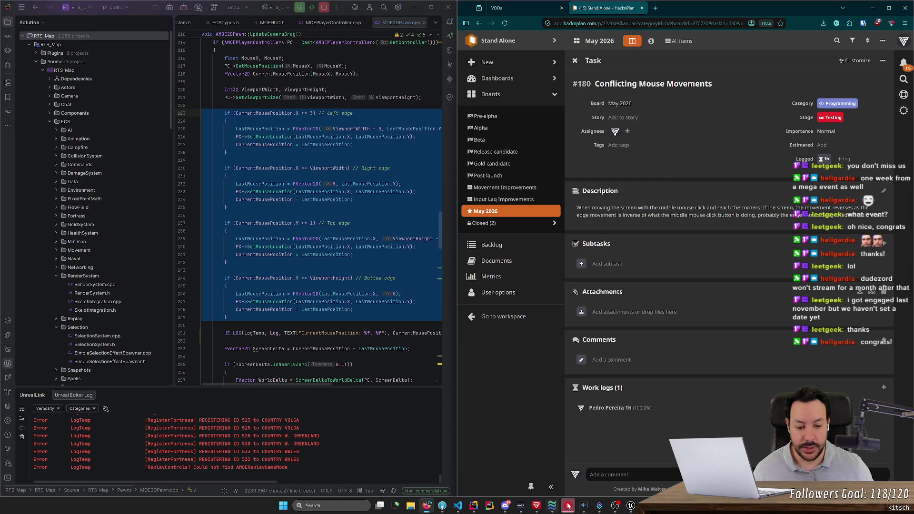
pyautogui.click(631, 506)
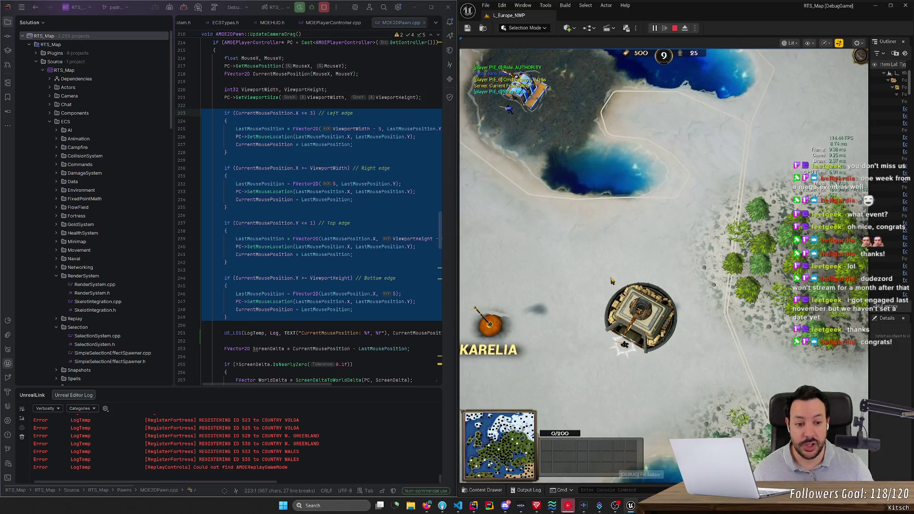
# Pan the game camera across the map, release the mouse with Shift+F1, and return to HacknPlan.
pyautogui.click(612, 281)
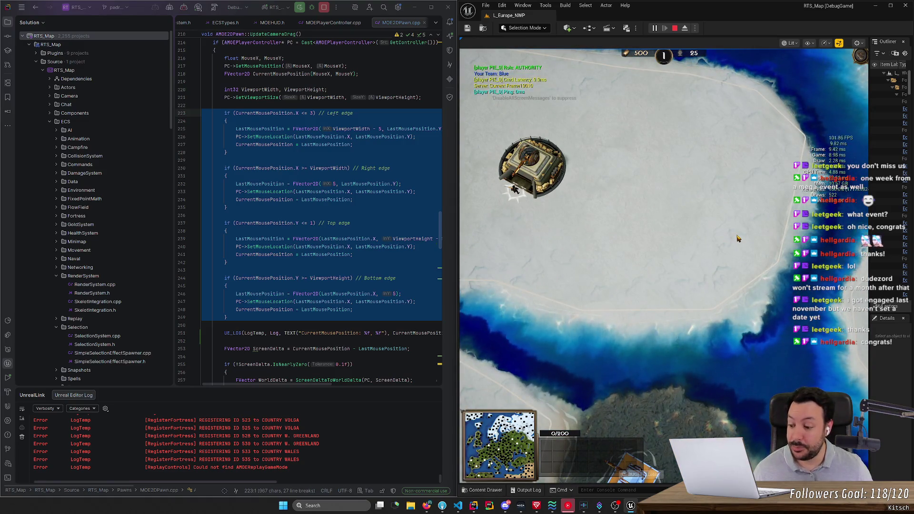
pyautogui.click(737, 238)
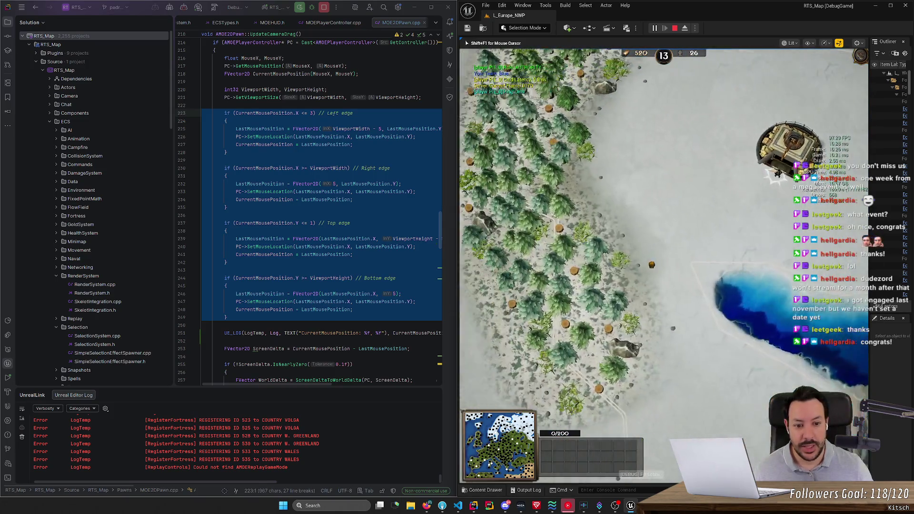
pyautogui.hotkey('shift', 'F1')
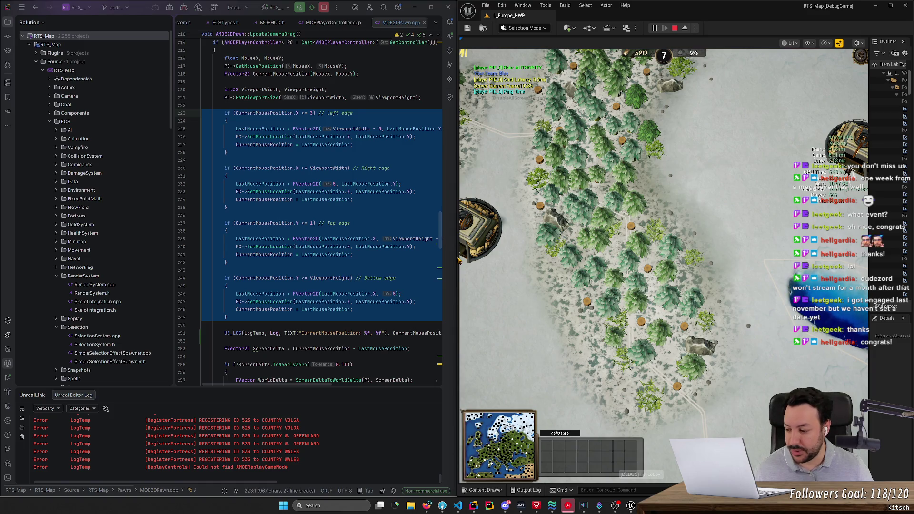
pyautogui.hotkey('alt', 'Tab')
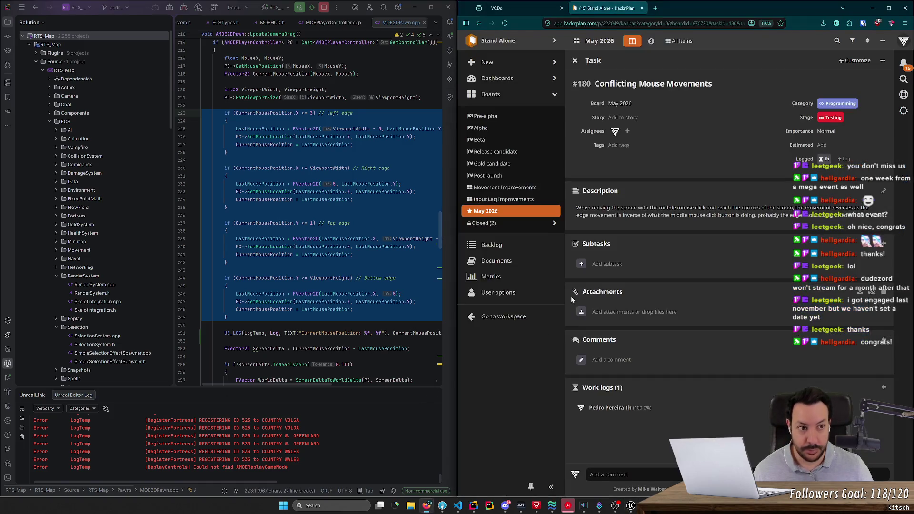
# Open the downloaded Rts_map recording from Firefox downloads in VLC, maximized.
pyautogui.click(824, 24)
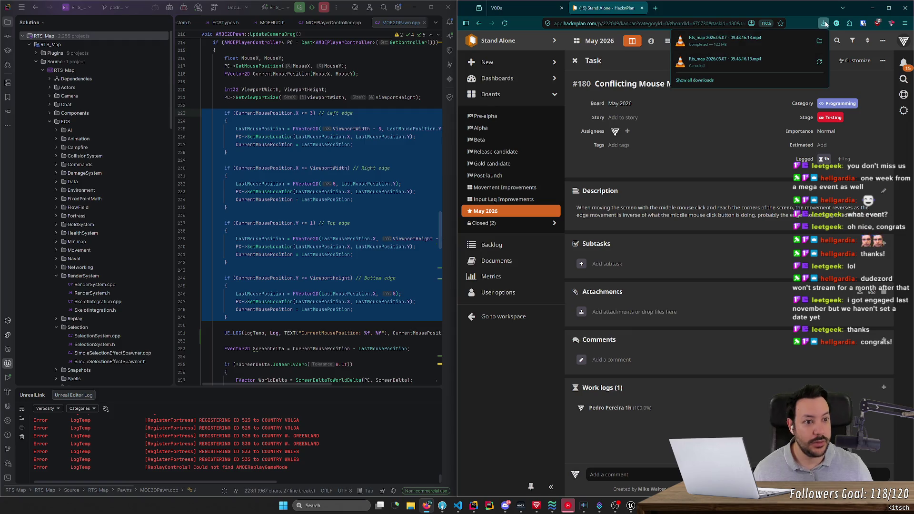
pyautogui.click(780, 39)
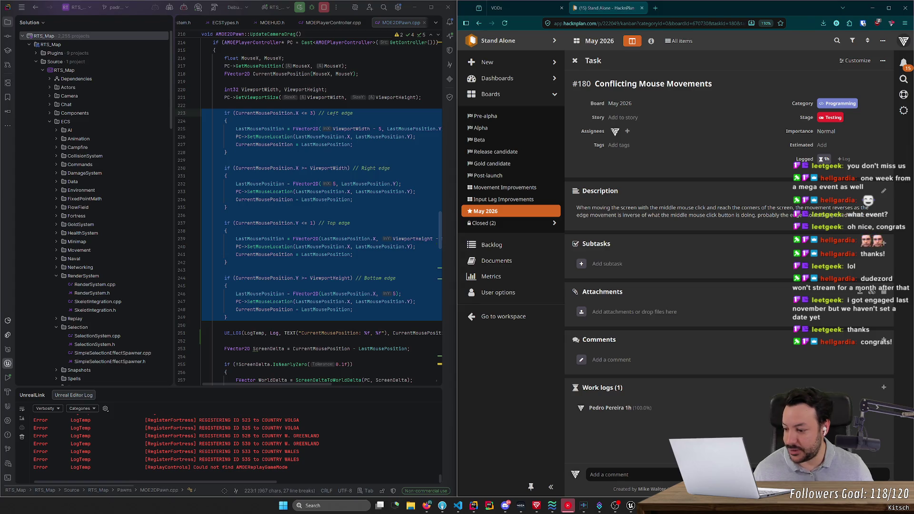
pyautogui.click(824, 23)
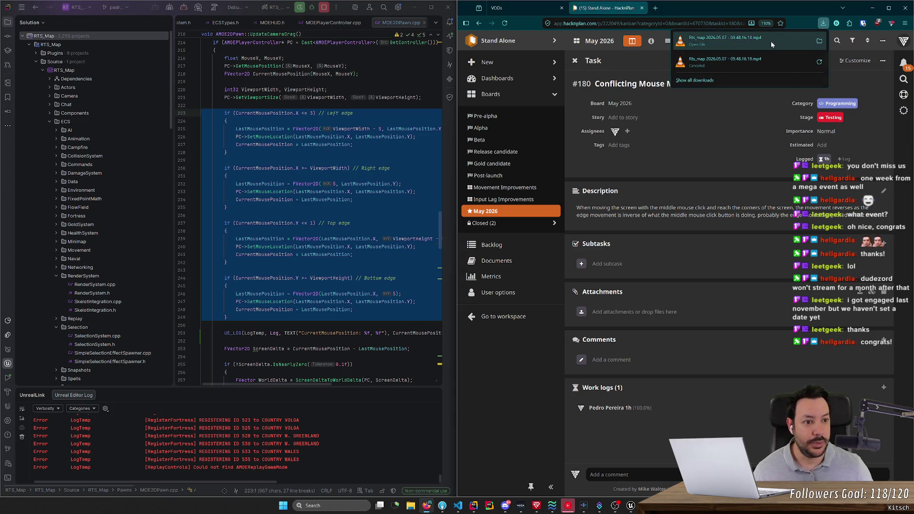
pyautogui.click(772, 43)
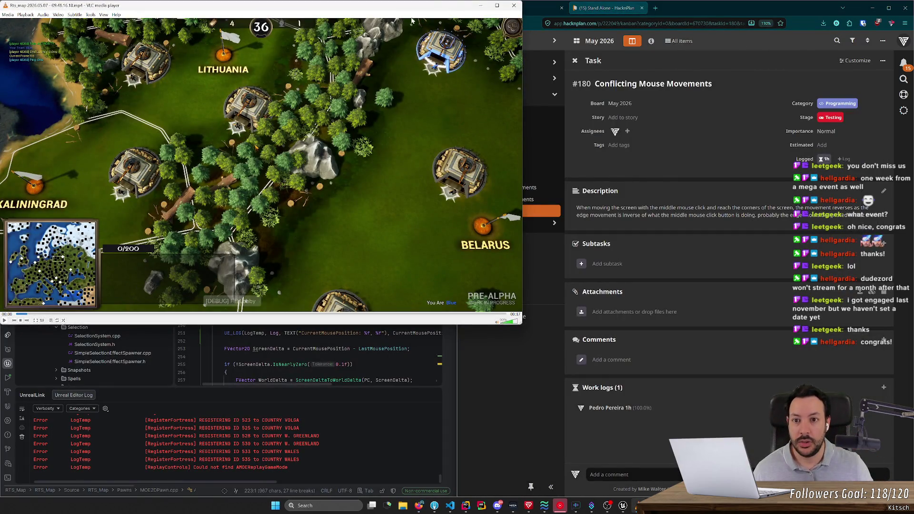
pyautogui.moveTo(415, 11); pyautogui.dragTo(540, 69)
pyautogui.doubleClick(539, 66)
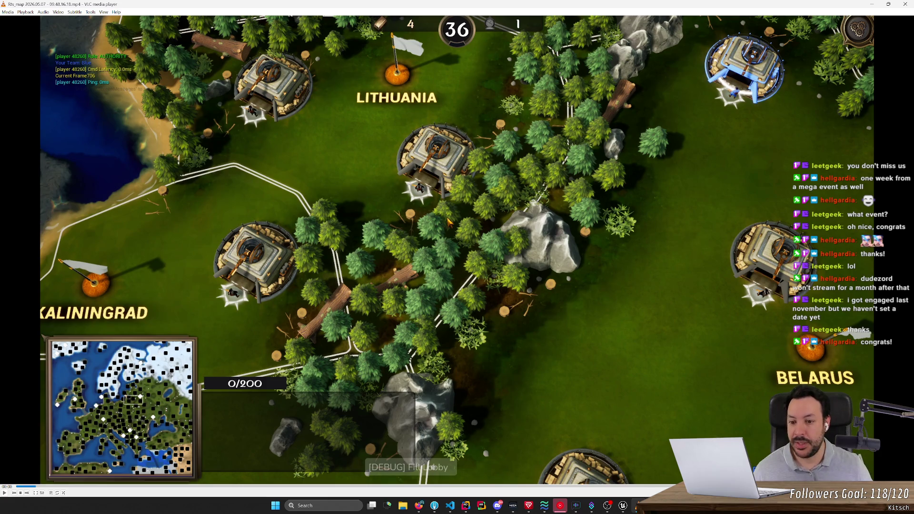
# Play the gameplay recording from the start, pausing and resuming to review it.
pyautogui.click(447, 221)
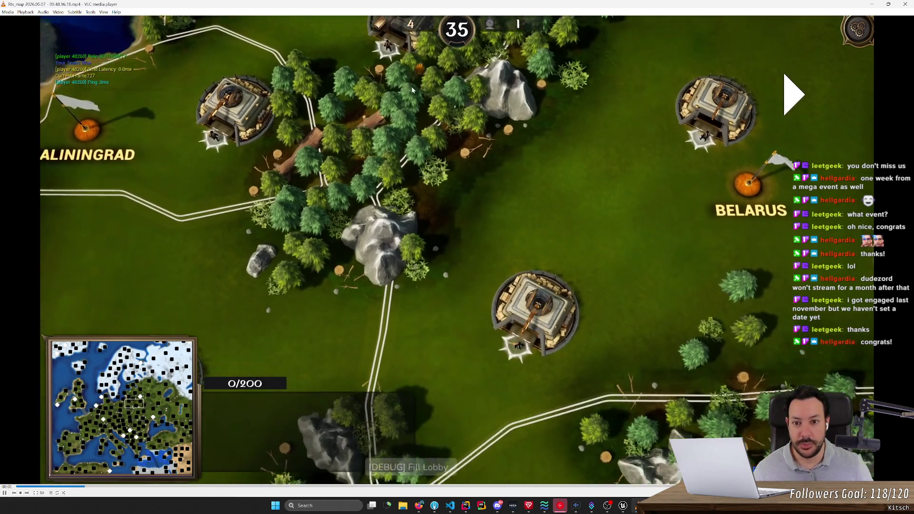
pyautogui.click(436, 166)
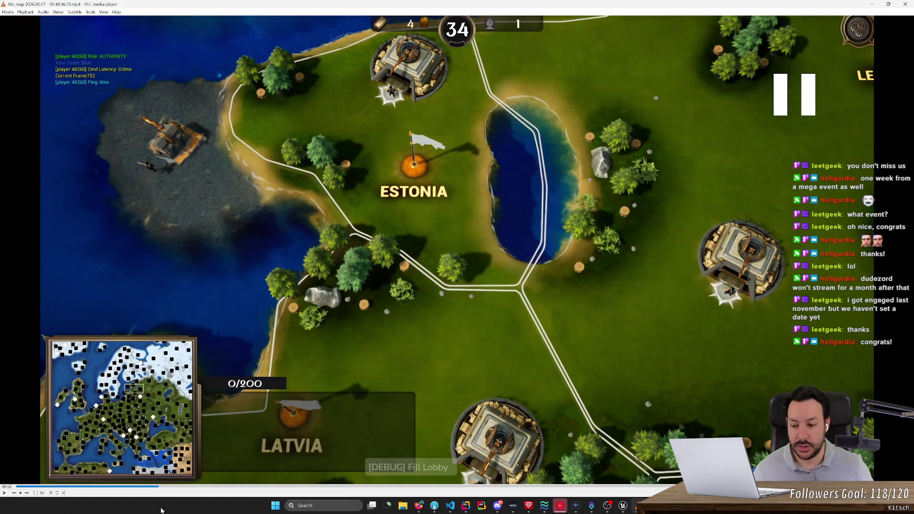
pyautogui.click(14, 486)
pyautogui.click(400, 191)
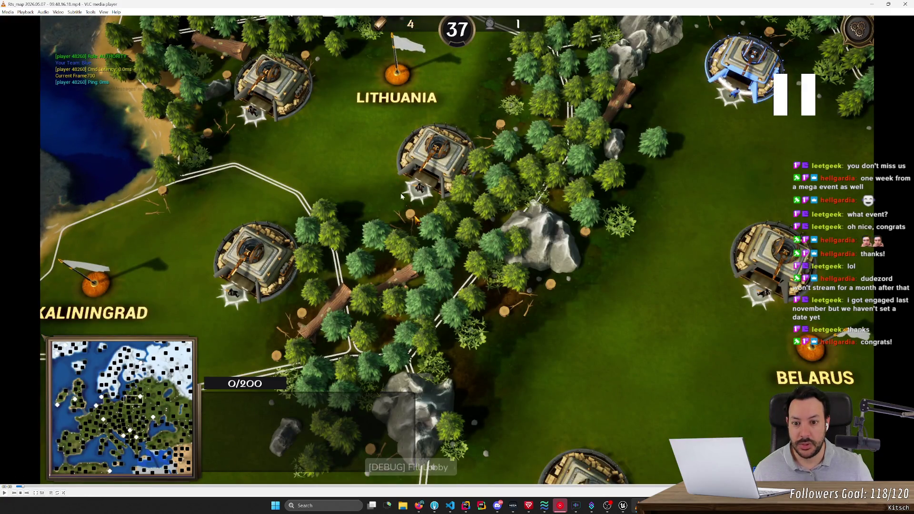
pyautogui.click(417, 215)
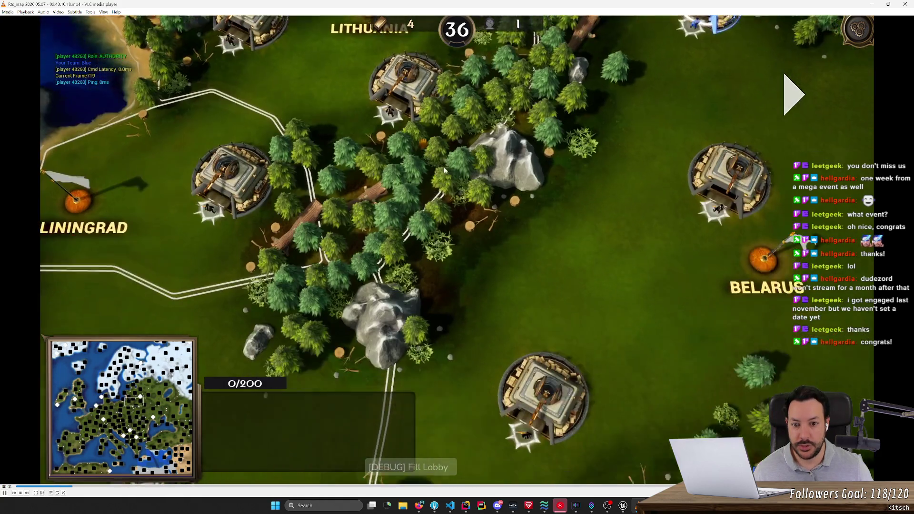
pyautogui.click(428, 127)
pyautogui.click(416, 57)
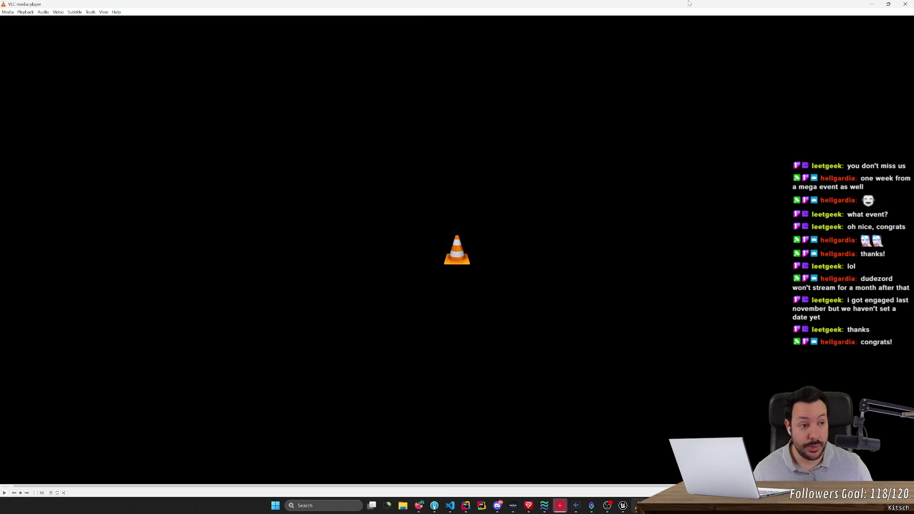
# Close VLC and stop the Unreal play-in-editor session.
pyautogui.click(906, 5)
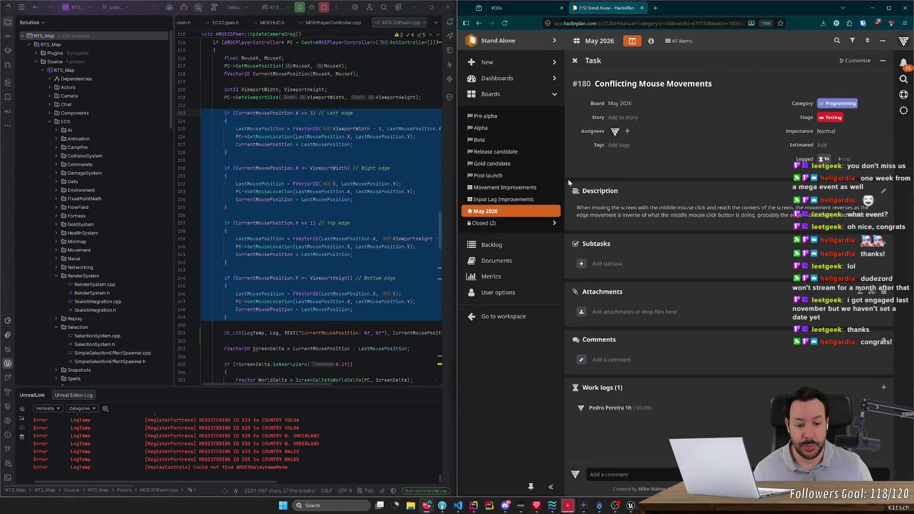
pyautogui.hotkey('alt', 'Tab')
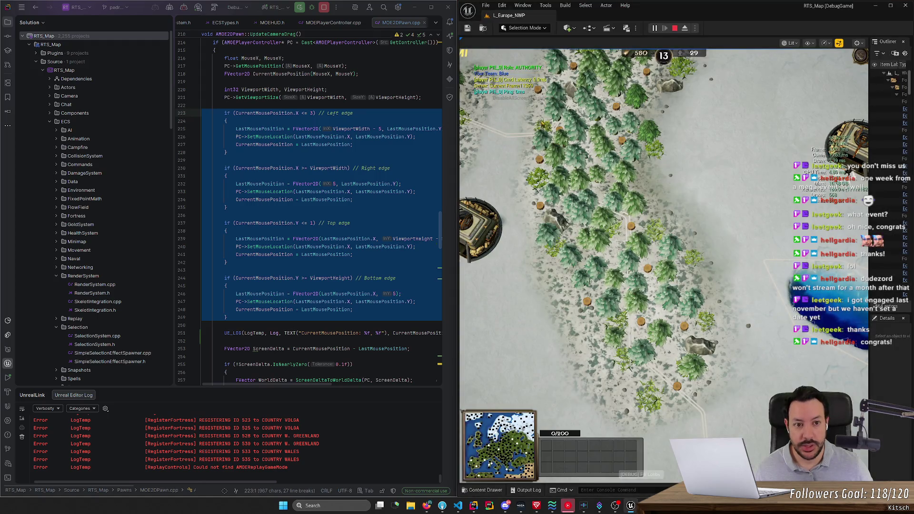
pyautogui.click(675, 28)
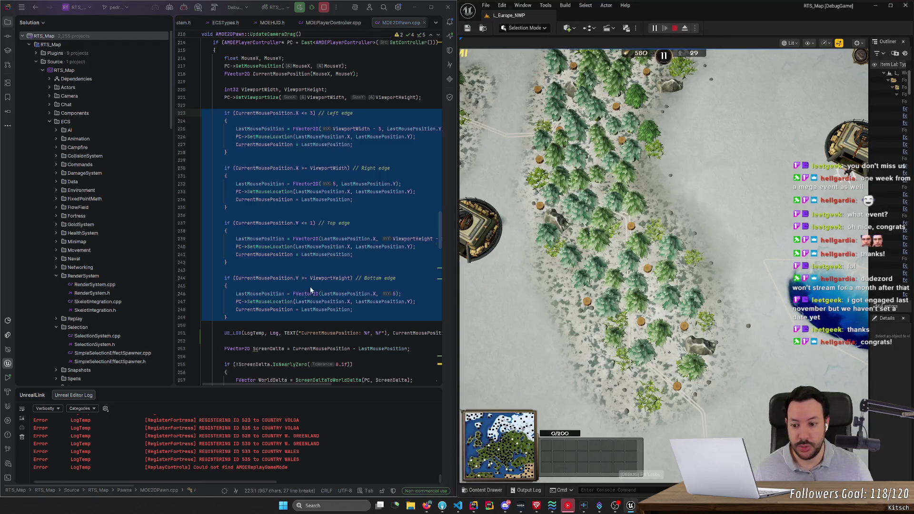
pyautogui.click(285, 317)
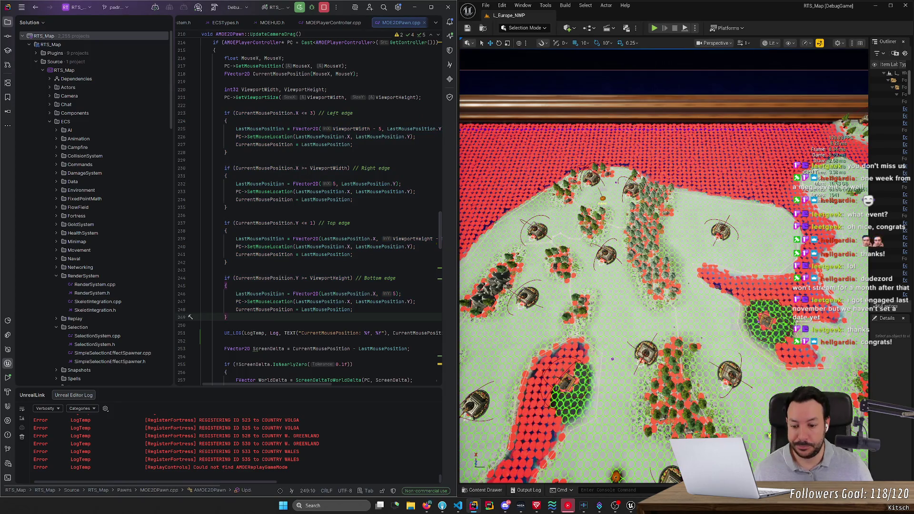
# Comment out lines 223–249 of MOE2DPawn.cpp with Ctrl+/.
pyautogui.moveTo(227, 318)
pyautogui.mouseDown()
pyautogui.moveTo(191, 131)
pyautogui.moveTo(173, 114)
pyautogui.mouseUp()
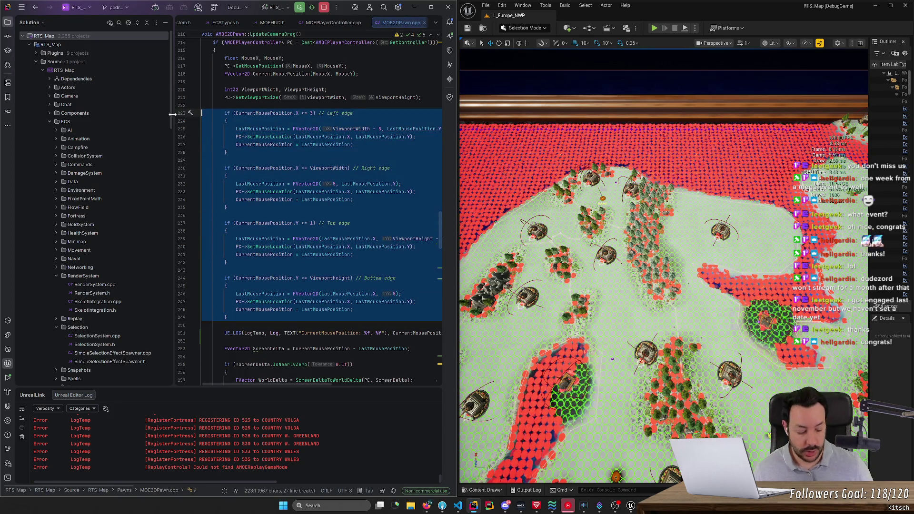
pyautogui.hotkey('ctrl', '/')
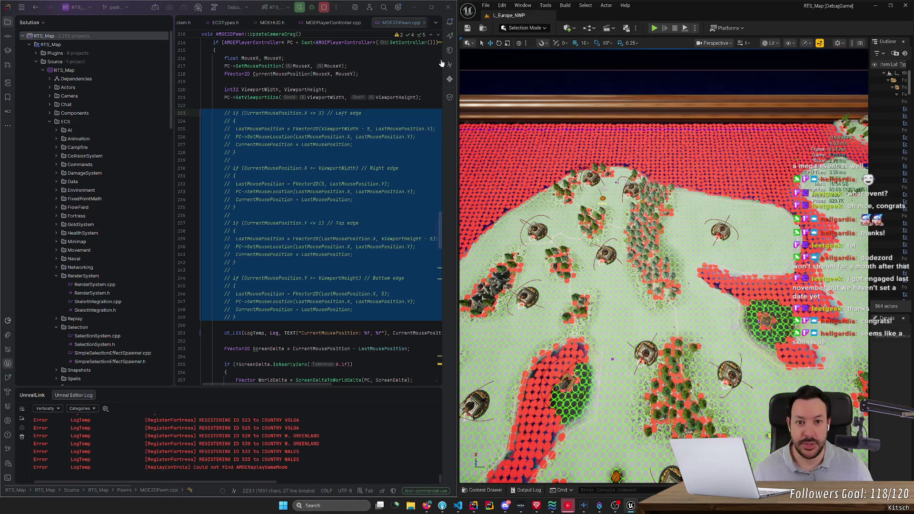
pyautogui.click(486, 6)
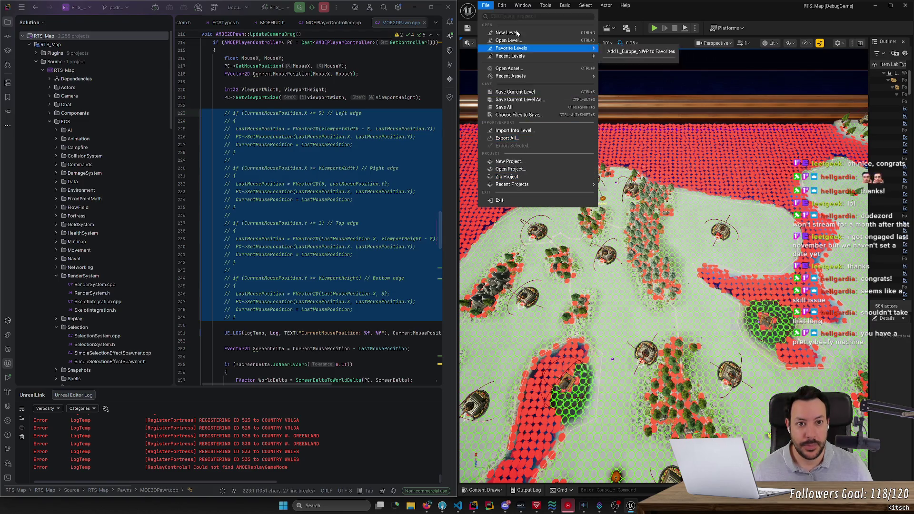
# Choose Platforms > Windows > Package Project in Unreal Editor.
pyautogui.moveTo(570, 6)
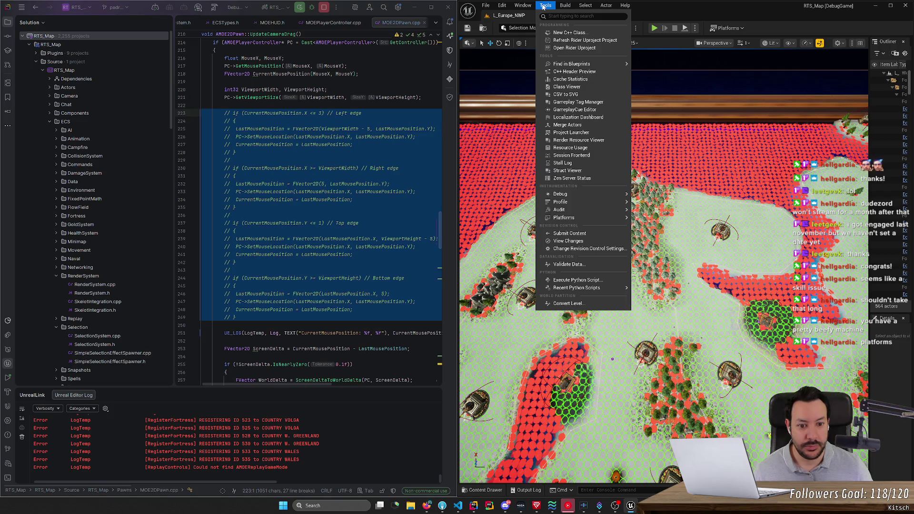
pyautogui.press('Escape')
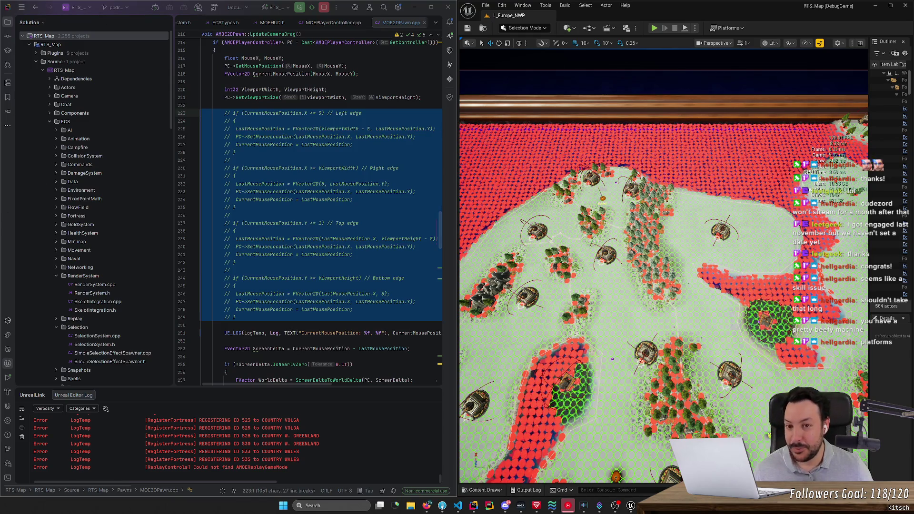
pyautogui.click(488, 6)
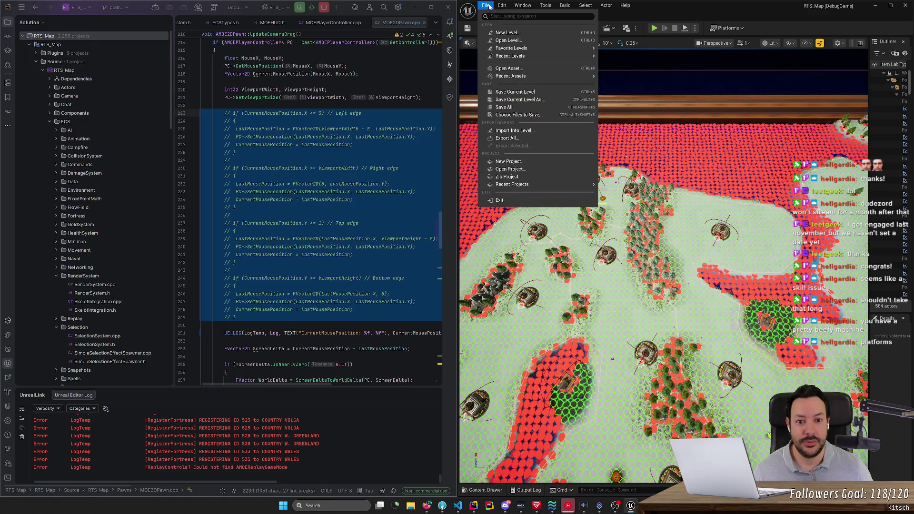
pyautogui.click(567, 6)
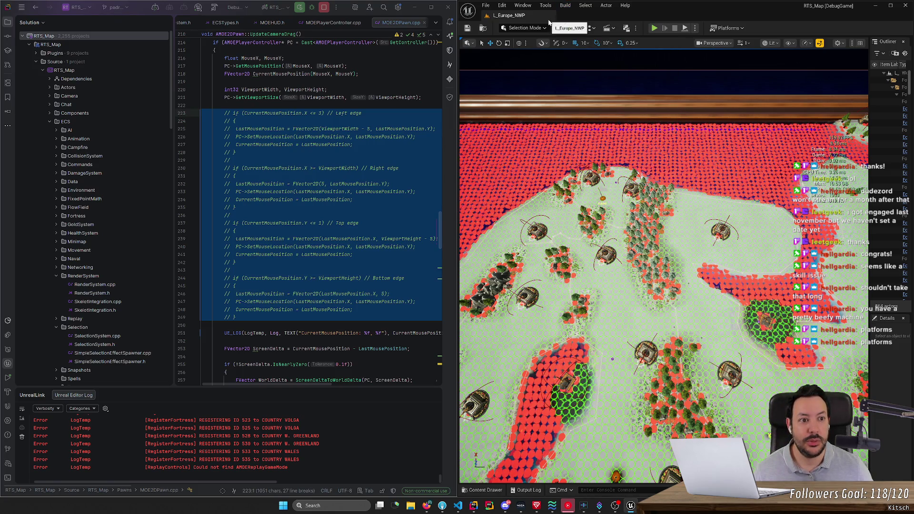
pyautogui.click(728, 29)
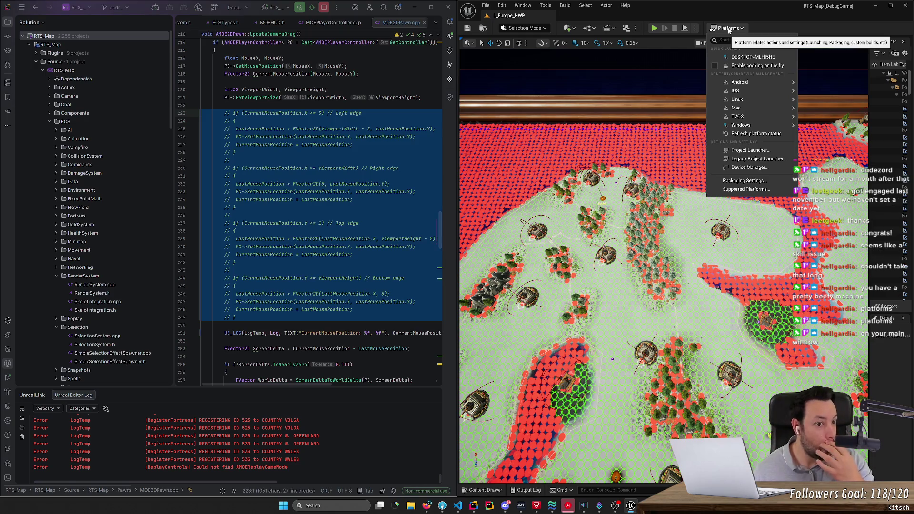
pyautogui.moveTo(743, 125)
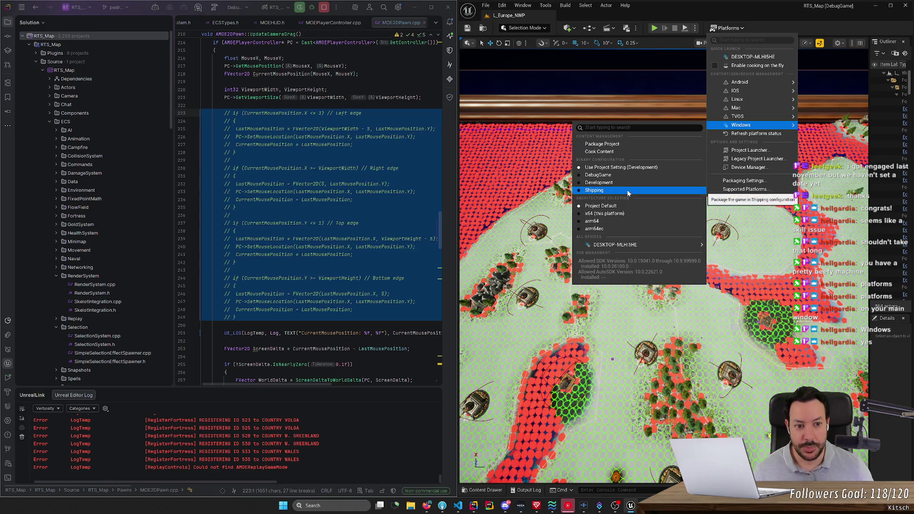
pyautogui.click(625, 144)
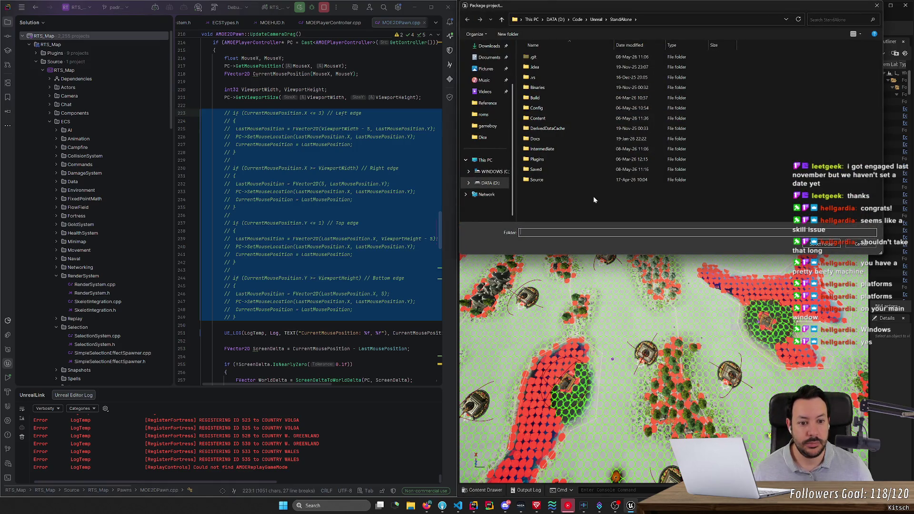
# Create and select a Packages output folder to start packaging, then show the output log.
pyautogui.rightClick(594, 196)
pyautogui.moveTo(628, 284)
pyautogui.click(721, 290)
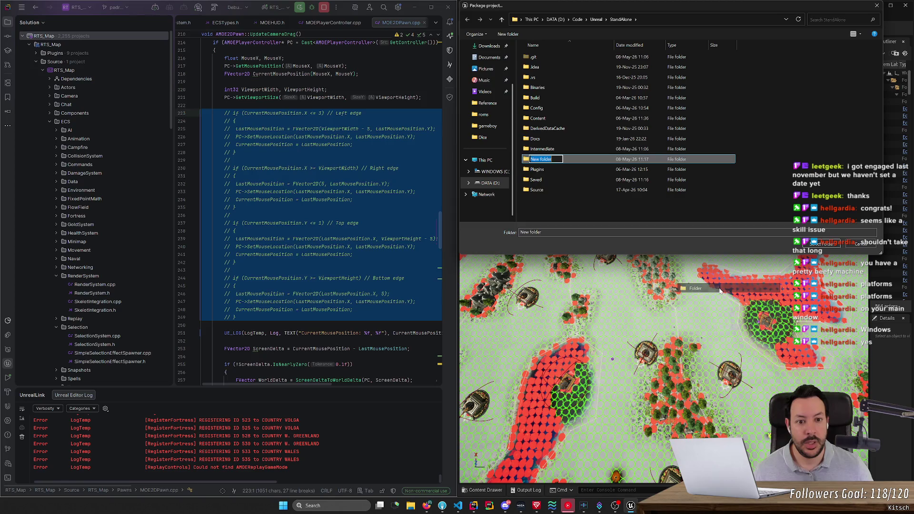
pyautogui.write('Packages')
pyautogui.press('Return')
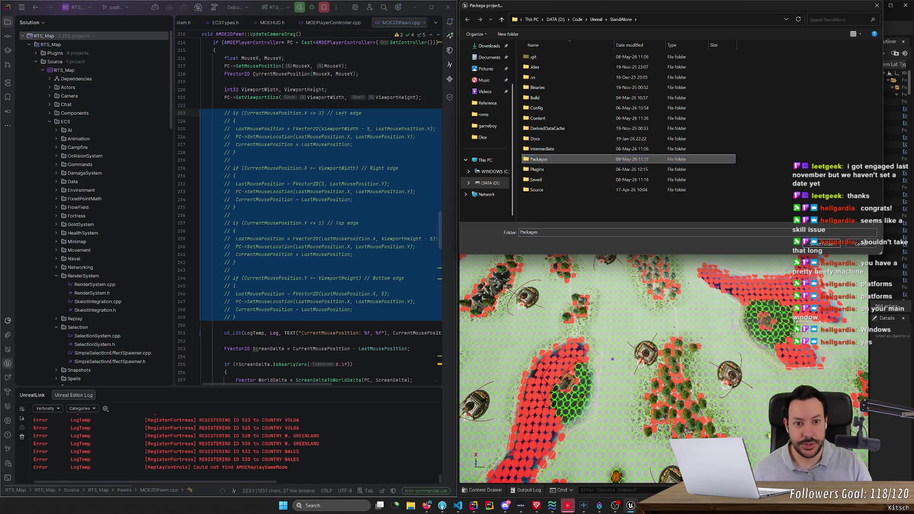
pyautogui.press('Return')
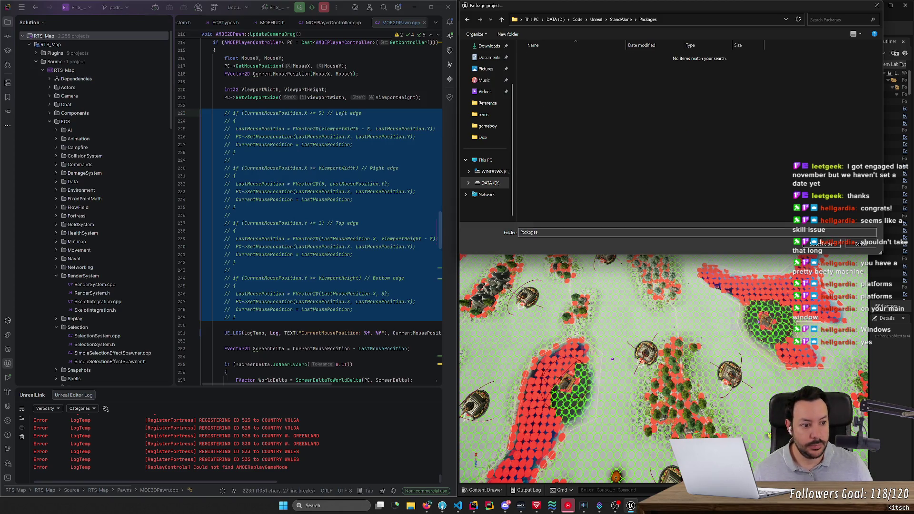
pyautogui.click(824, 243)
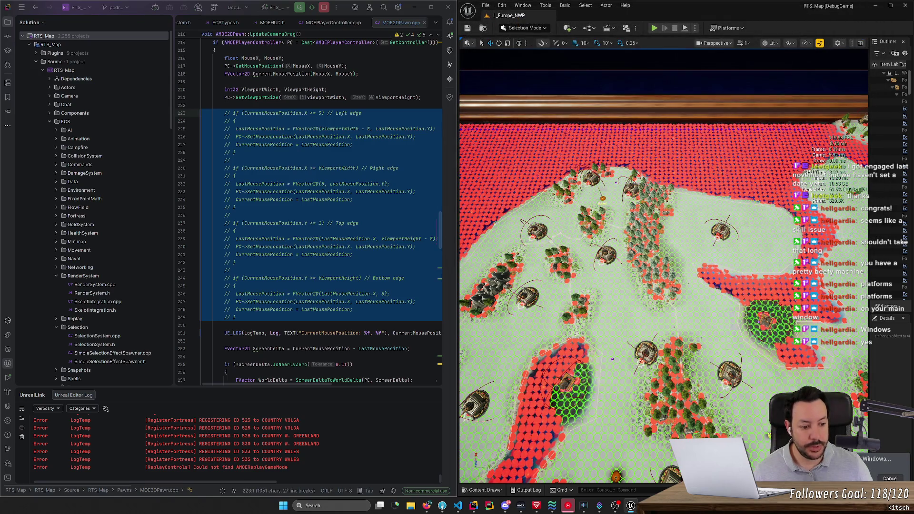
pyautogui.press('`')
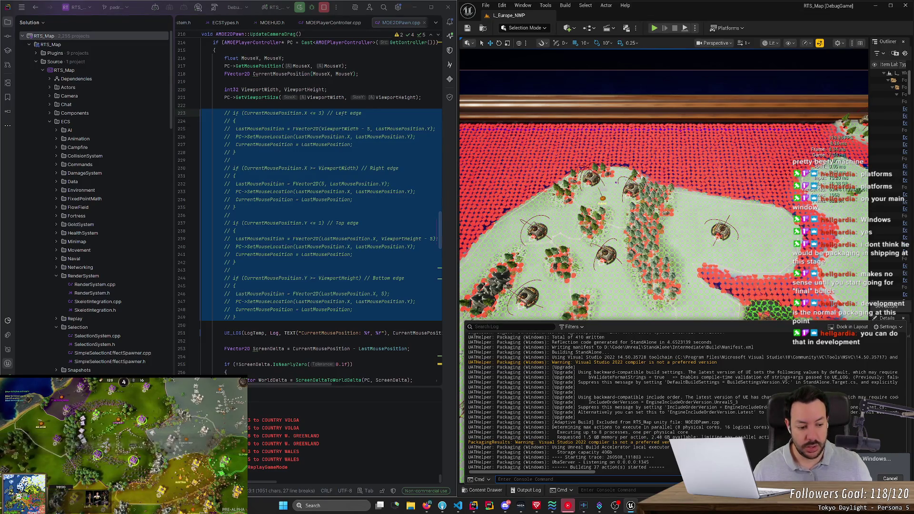
# Bring the Steam client to the front from the taskbar.
pyautogui.click(615, 506)
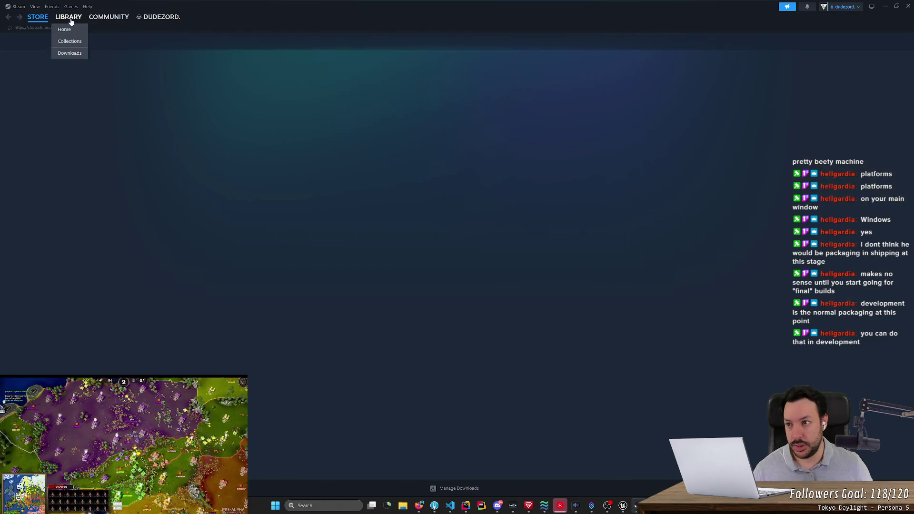
# Start the Stand Alone update from the Steam library, then minimize Steam.
pyautogui.click(71, 22)
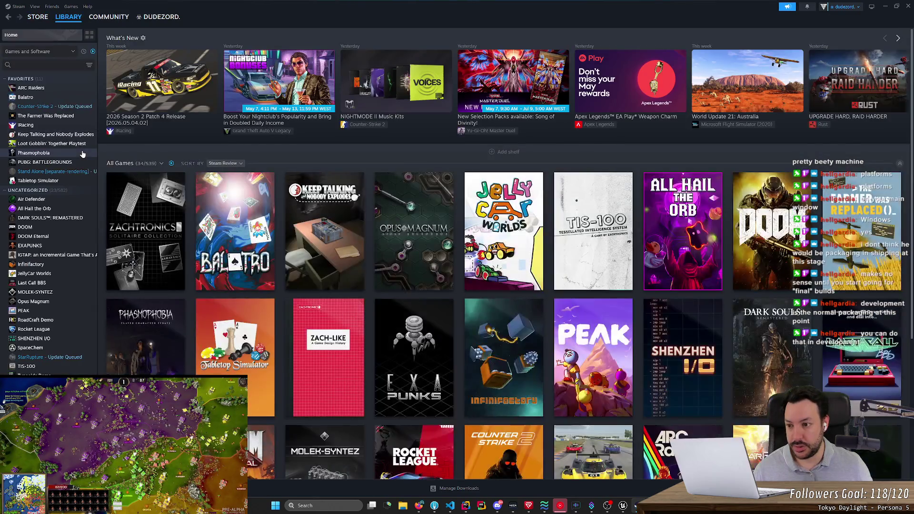
pyautogui.click(67, 172)
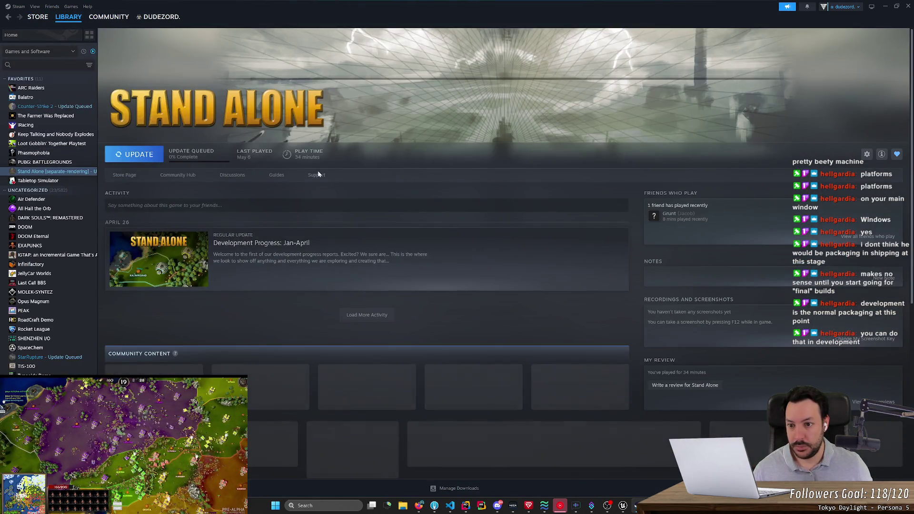
pyautogui.click(135, 154)
pyautogui.click(885, 7)
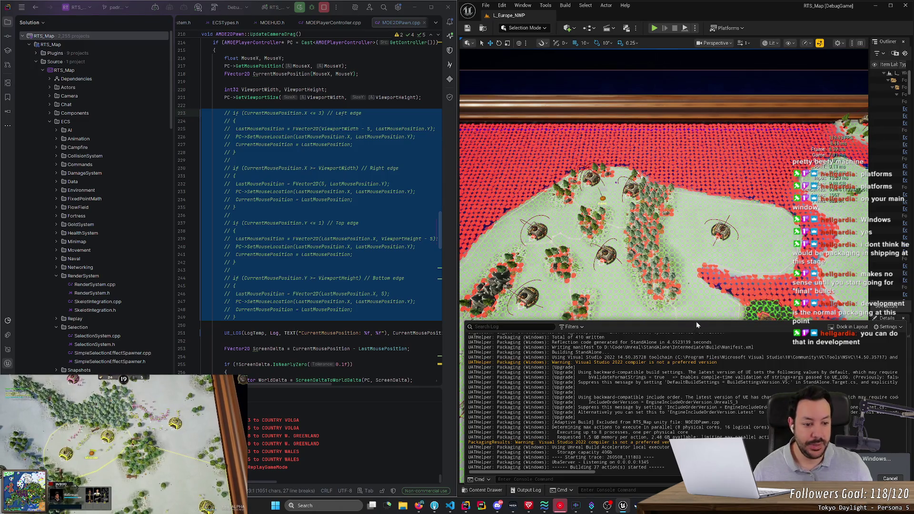
# Enlarge the packaging output log to watch the build, then switch to Steam.
pyautogui.moveTo(699, 321); pyautogui.dragTo(705, 116)
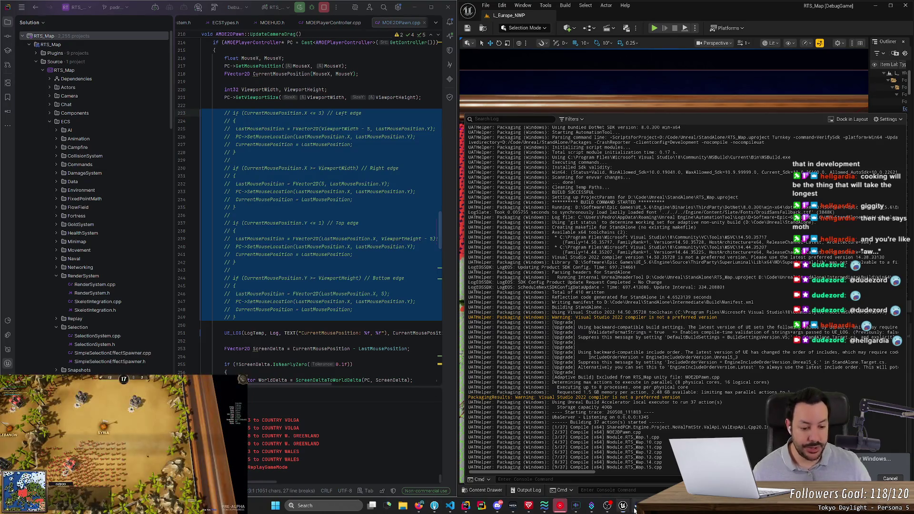
pyautogui.hotkey('alt', 'Tab')
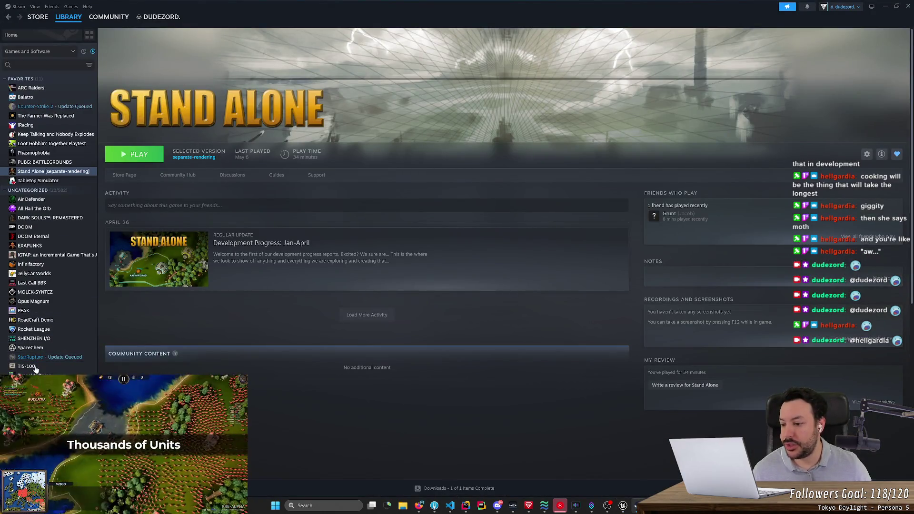
# Open the IGTAP game page from the Steam library sidebar.
pyautogui.click(48, 255)
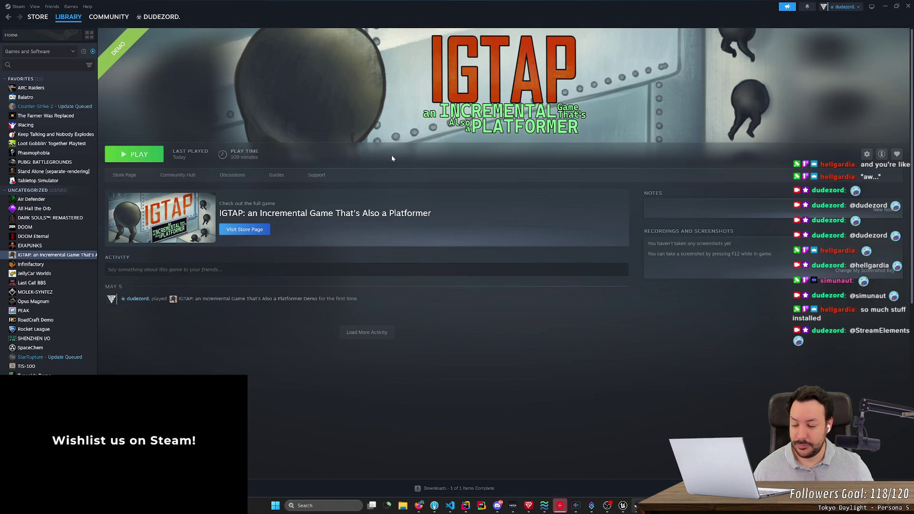
# Minimize Steam to reveal the packaging log ending in BUILD FAILED, ExitCode=6.
pyautogui.click(885, 10)
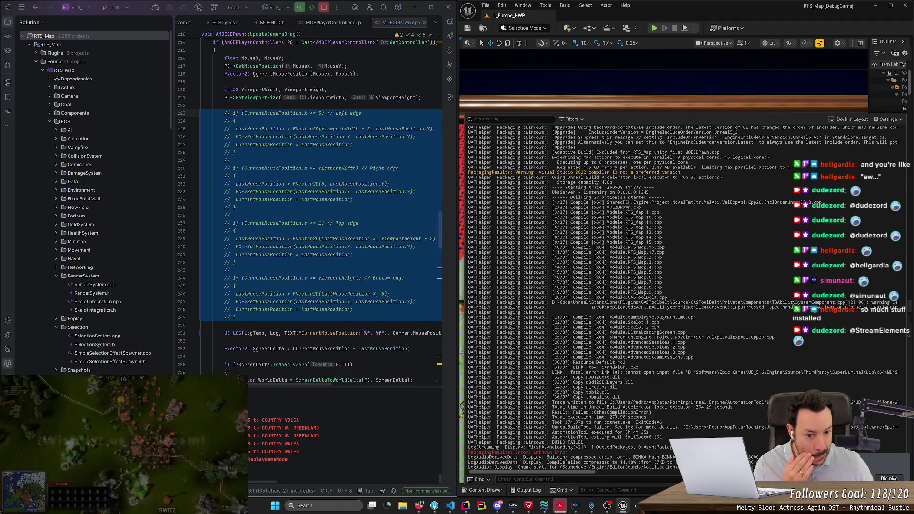
pyautogui.moveTo(585, 472)
pyautogui.mouseDown()
pyautogui.moveTo(620, 468)
pyautogui.moveTo(588, 471)
pyautogui.mouseUp()
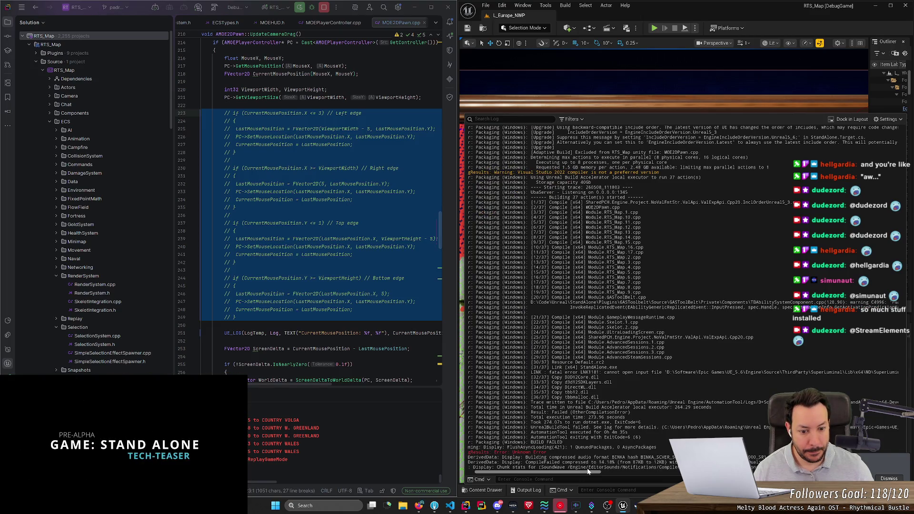
# Copy the Link StandAlone.exe line and LNK1181 fatal error from the Output Log.
pyautogui.moveTo(589, 470); pyautogui.dragTo(612, 470)
pyautogui.moveTo(524, 373); pyautogui.dragTo(469, 368)
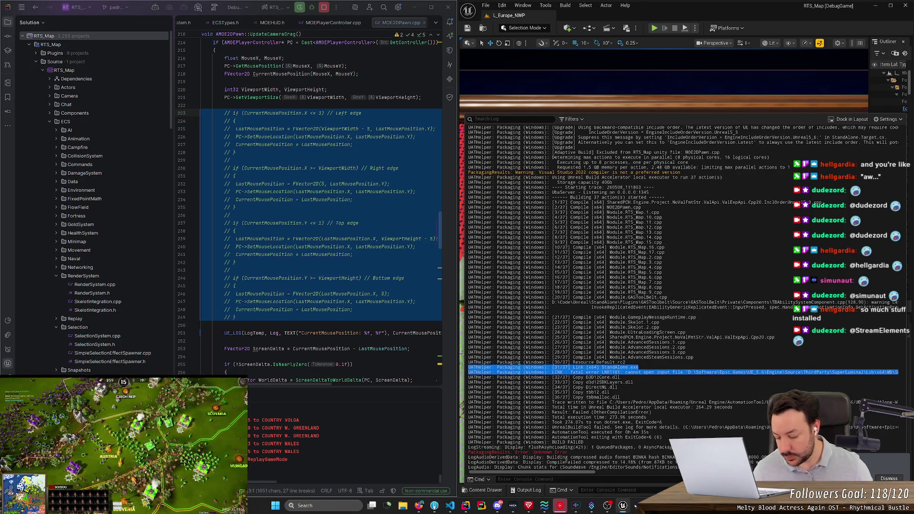
pyautogui.click(419, 508)
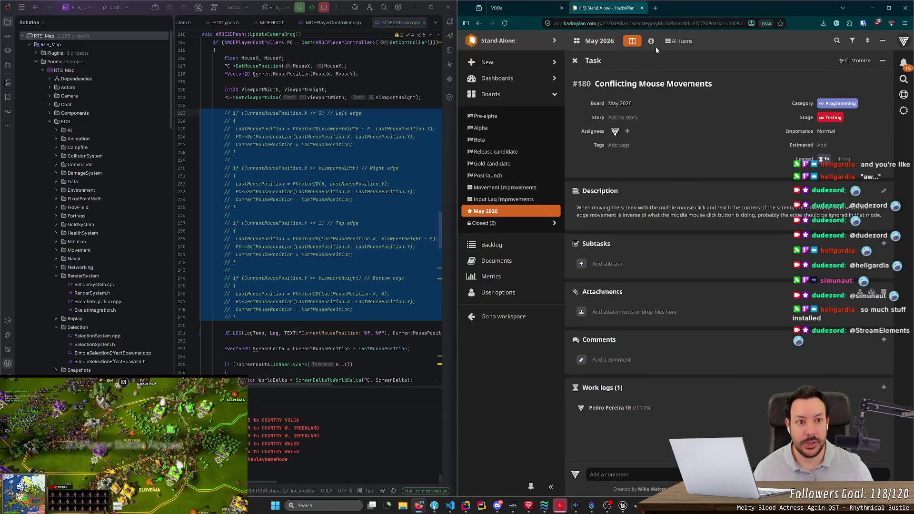
# Google the copied LNK1181 linker error line in a new tab.
pyautogui.click(655, 8)
pyautogui.hotkey('ctrl', 'v')
pyautogui.press('Return')
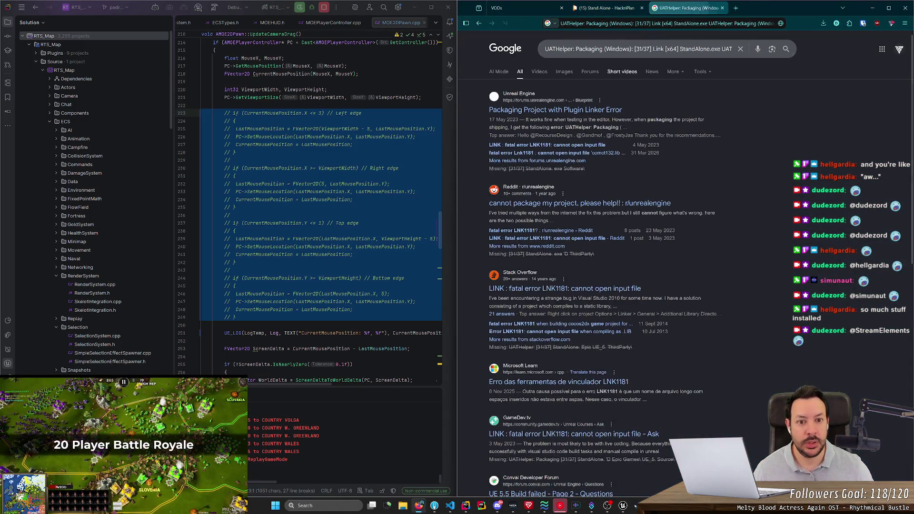
# Read the 'Packaging Project with Plugin Linker Error' forum thread, then return to the results.
pyautogui.click(548, 92)
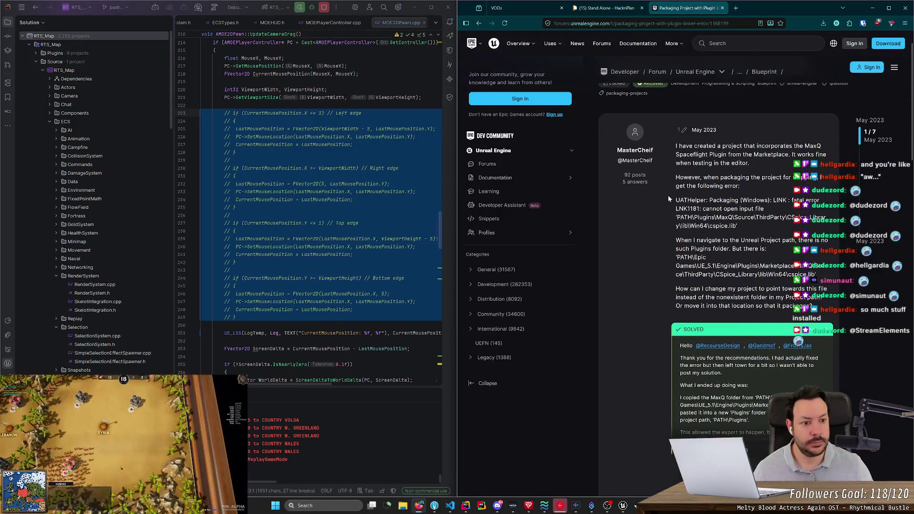
pyautogui.scroll(-5, 632, 216)
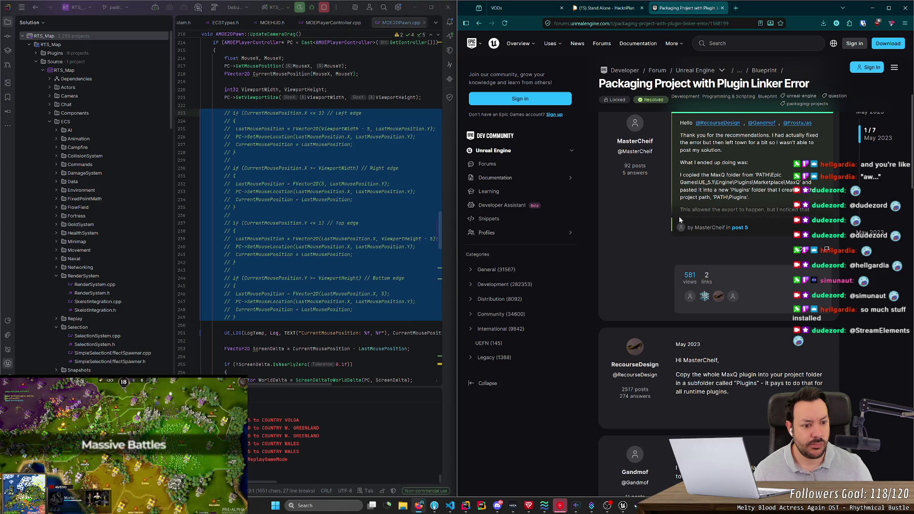
pyautogui.scroll(-2, 679, 221)
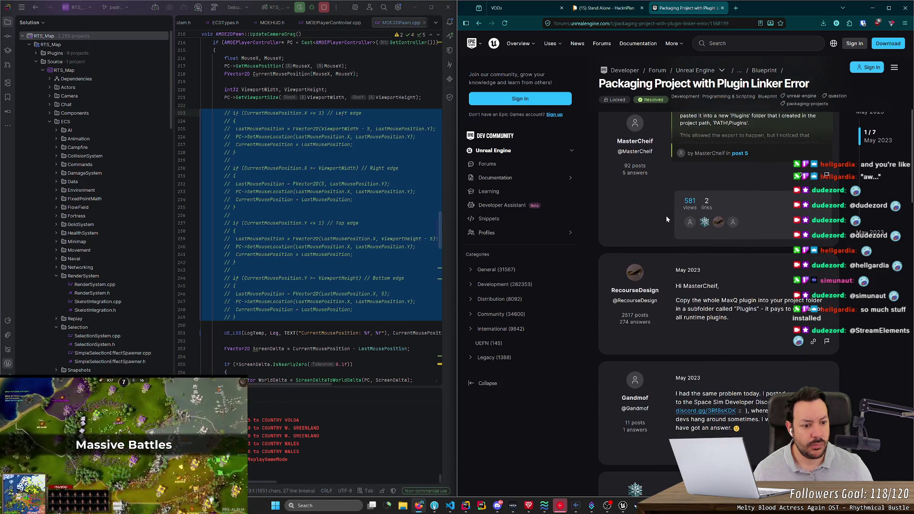
pyautogui.scroll(-4, 667, 218)
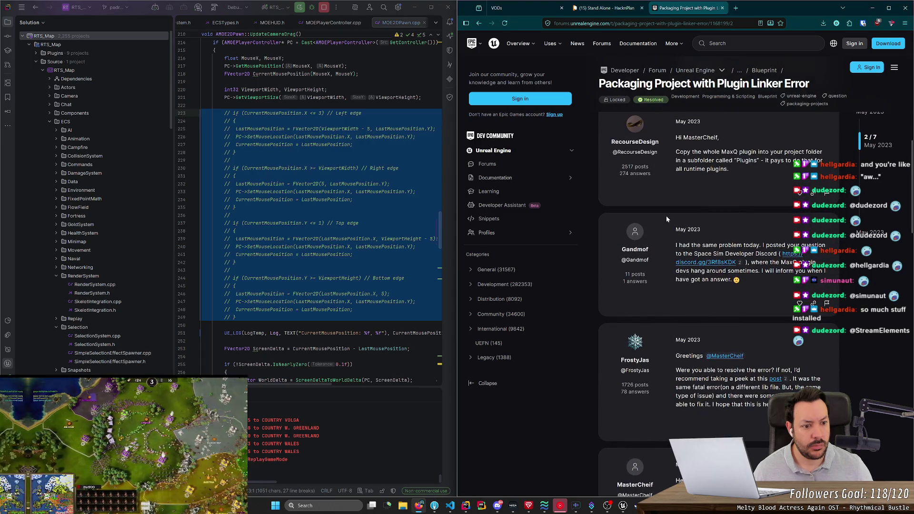
pyautogui.scroll(-7, 667, 217)
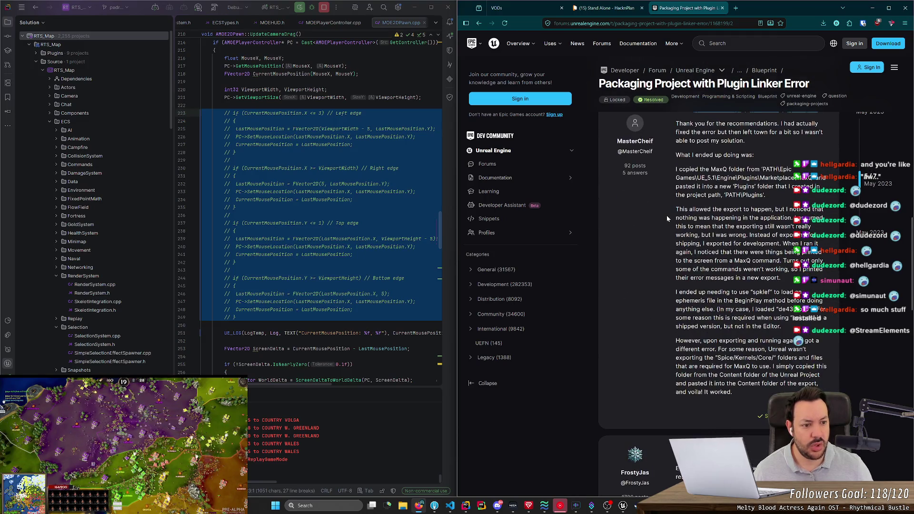
pyautogui.hotkey('alt', 'Left')
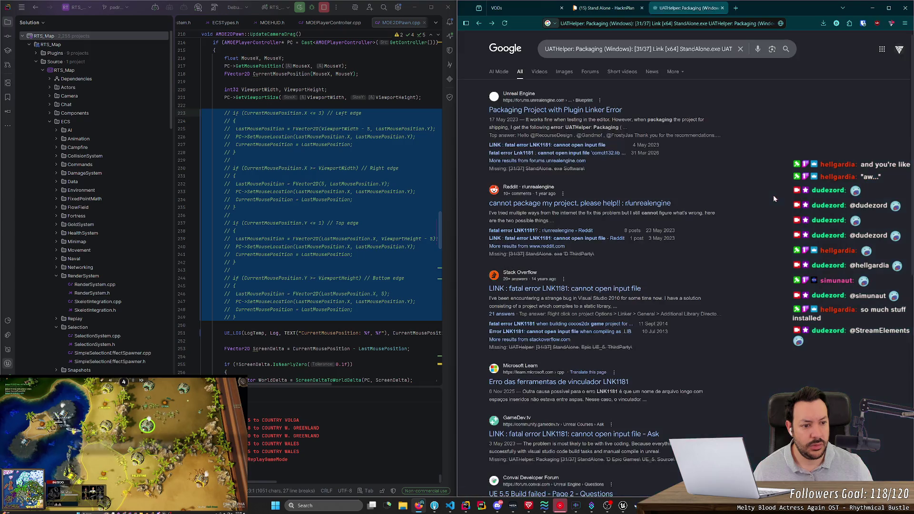
# Copy the UE_5.6 Engine\Source\ThirdParty path from the linker error and open it in File Explorer.
pyautogui.click(873, 7)
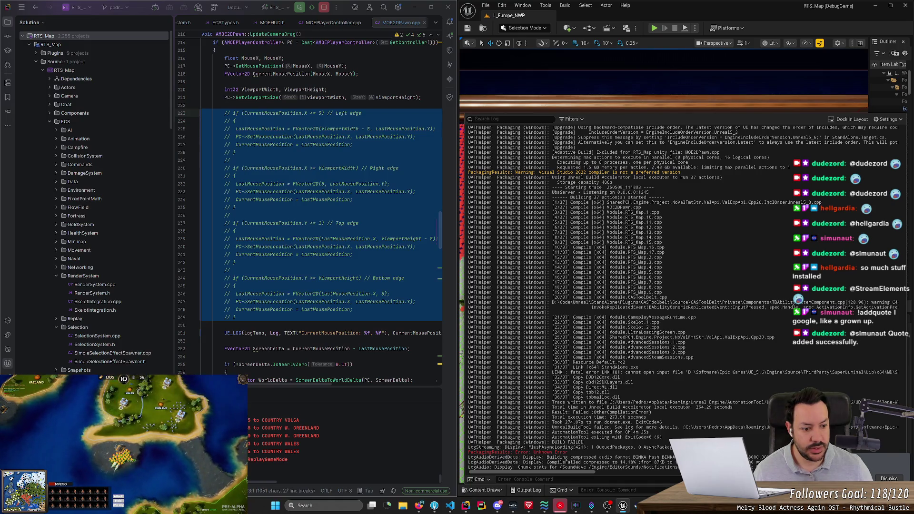
pyautogui.moveTo(688, 372); pyautogui.dragTo(833, 357)
pyautogui.hotkey('ctrl', 'c')
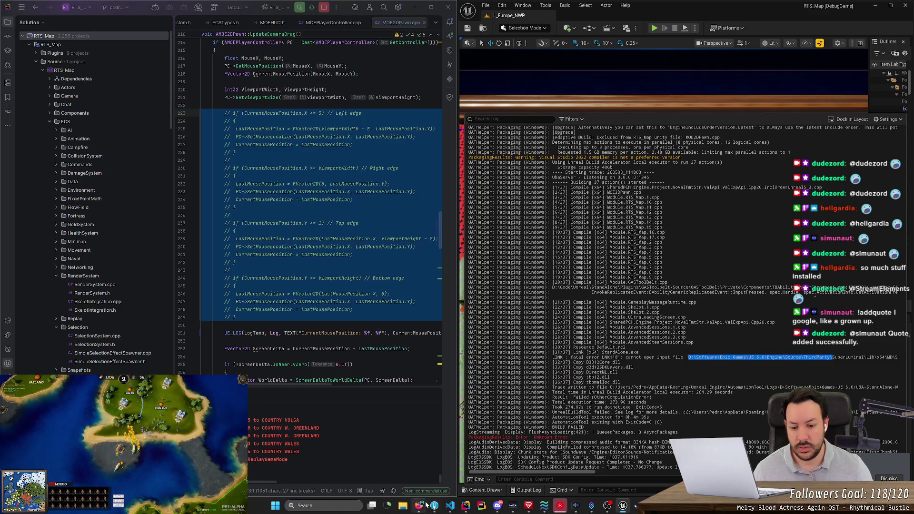
pyautogui.click(403, 506)
pyautogui.click(613, 145)
pyautogui.hotkey('ctrl', 'v')
pyautogui.press('Return')
pyautogui.scroll(-20, 524, 285)
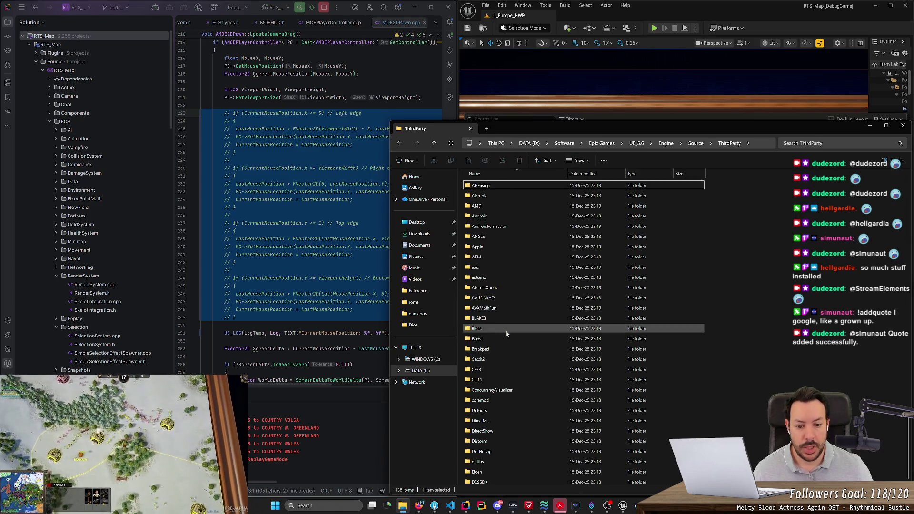
# Browse into ThirdParty\SuperLuminal\Lib\x64, which holds only a Null folder.
pyautogui.click(500, 225)
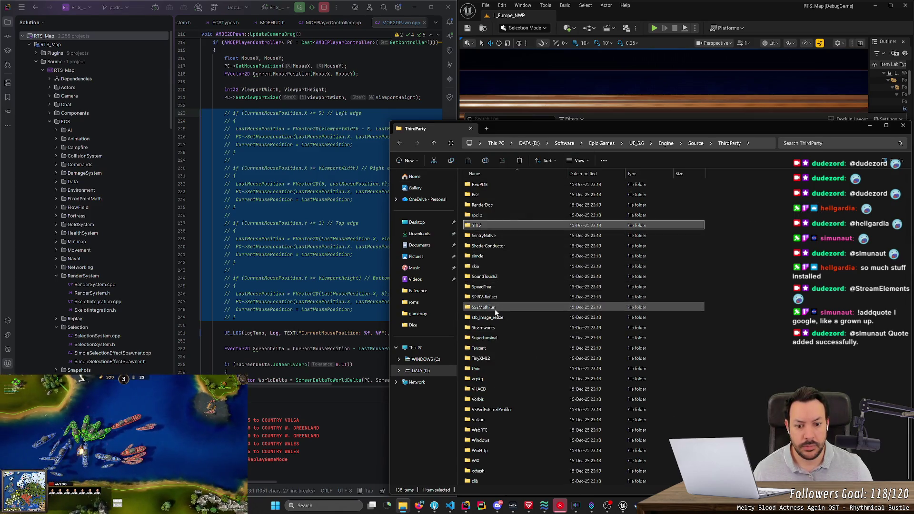
pyautogui.doubleClick(505, 337)
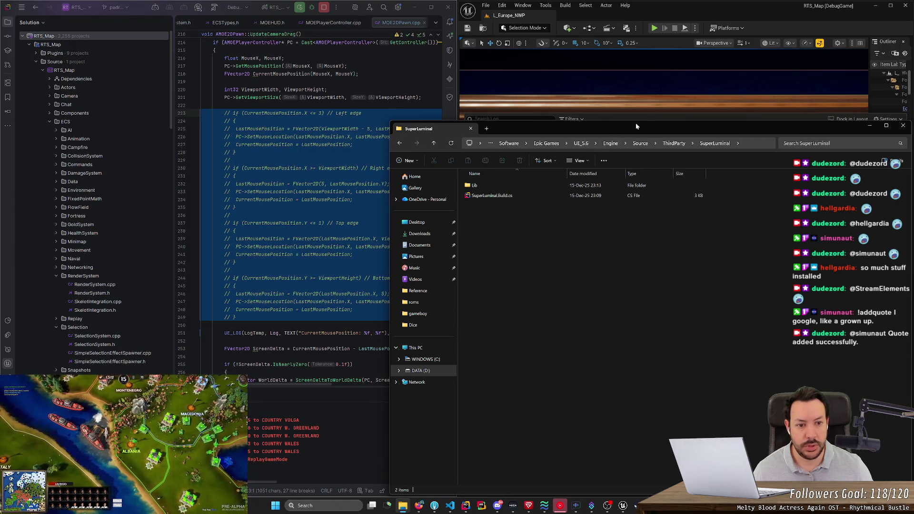
pyautogui.moveTo(649, 129)
pyautogui.mouseDown()
pyautogui.moveTo(326, 63)
pyautogui.moveTo(343, 67)
pyautogui.mouseUp()
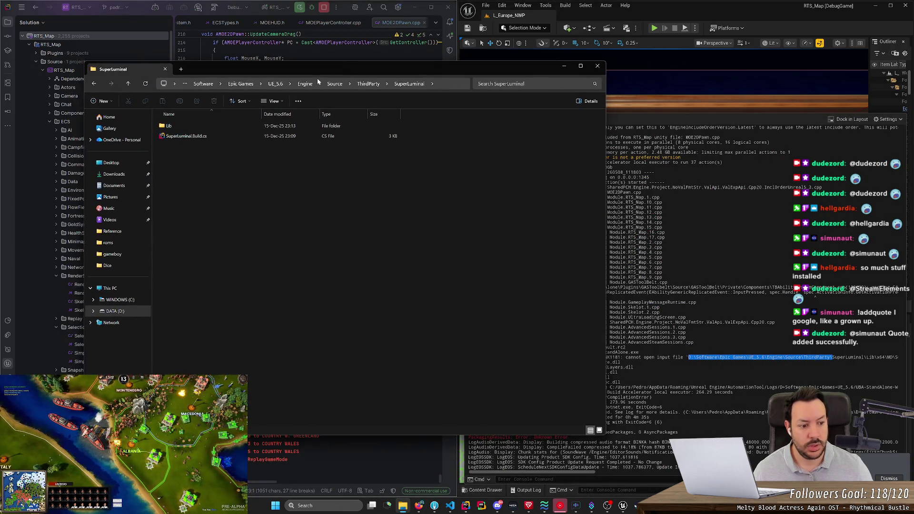
pyautogui.doubleClick(190, 128)
pyautogui.doubleClick(190, 127)
pyautogui.click(213, 126)
pyautogui.click(255, 212)
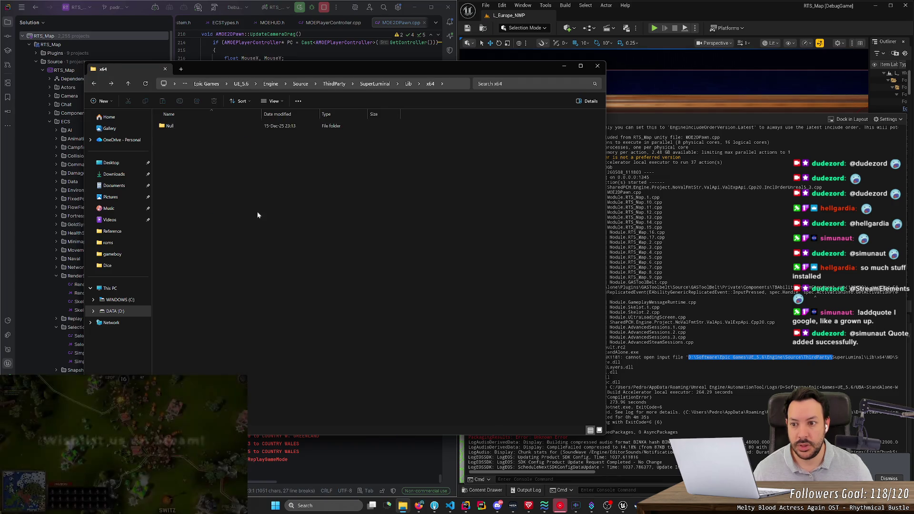
pyautogui.moveTo(157, 135)
pyautogui.mouseDown()
pyautogui.moveTo(387, 220)
pyautogui.moveTo(467, 261)
pyautogui.mouseUp()
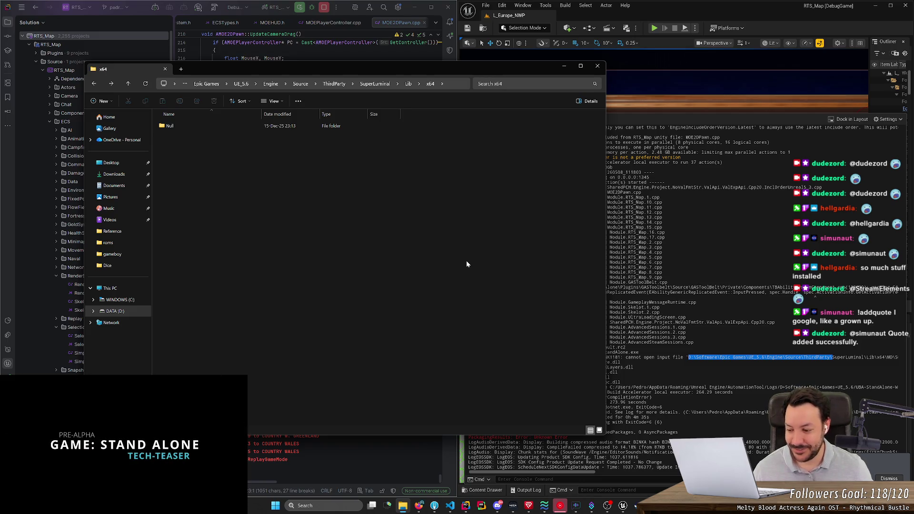
pyautogui.click(609, 478)
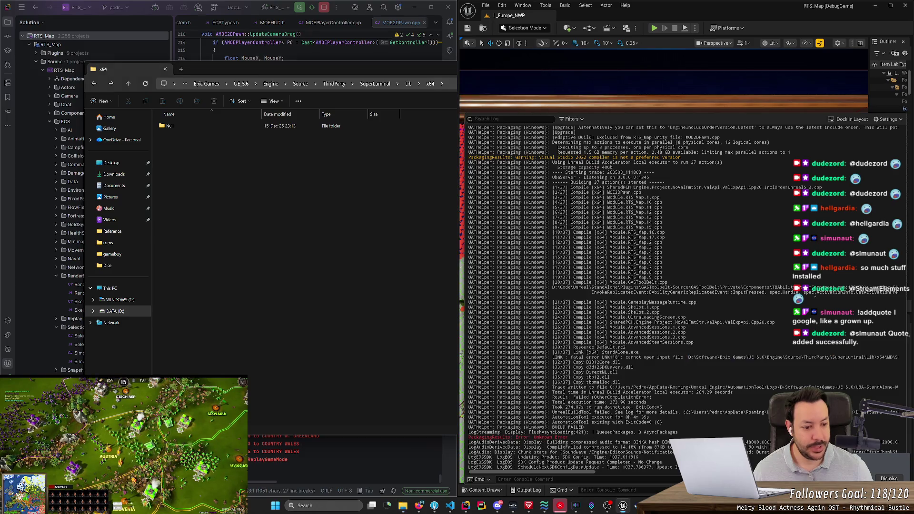
# Collapse the Output Log to reveal the map, then return to the Chrome error results.
pyautogui.click(517, 493)
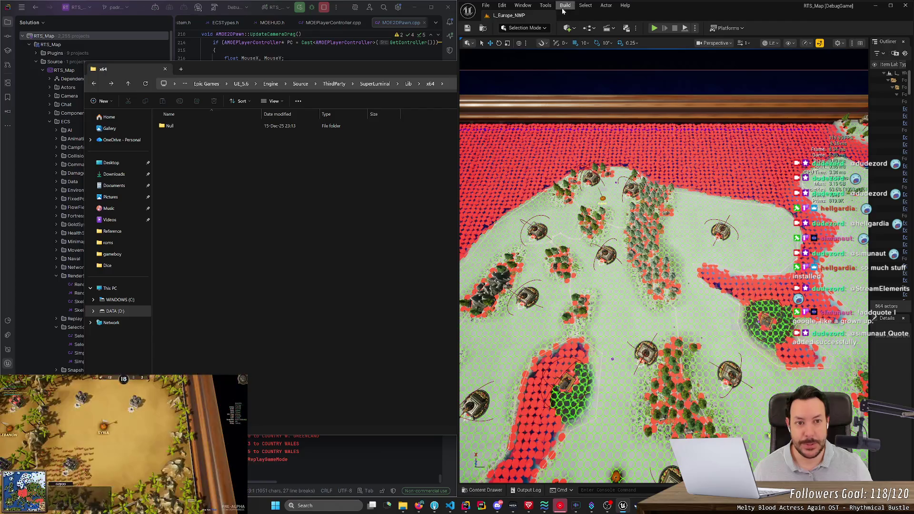
pyautogui.click(418, 506)
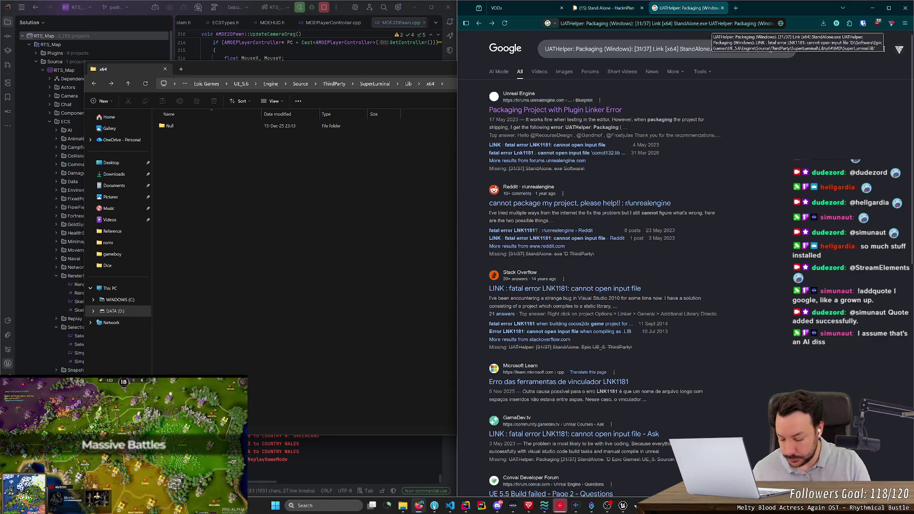
# Search the Start menu for 'super' to look for Superluminal, then dismiss it.
pyautogui.press('super')
pyautogui.write('super')
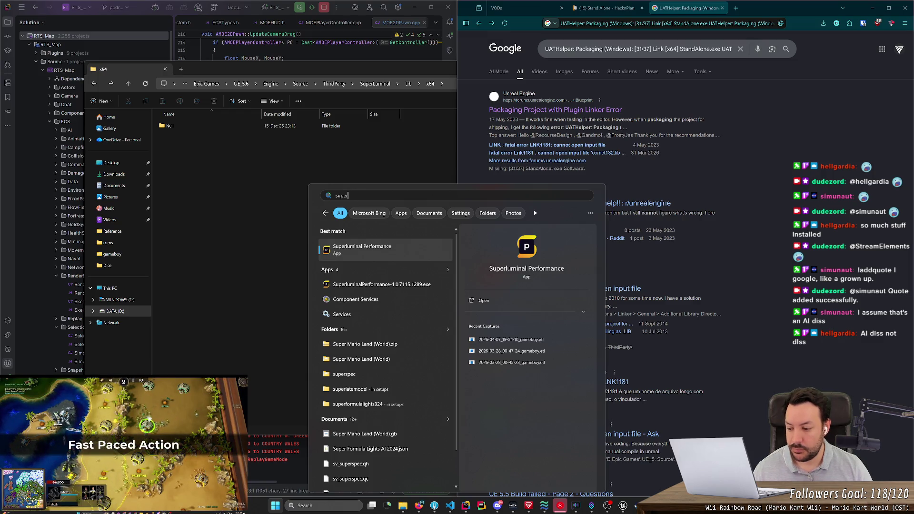
pyautogui.press('Escape')
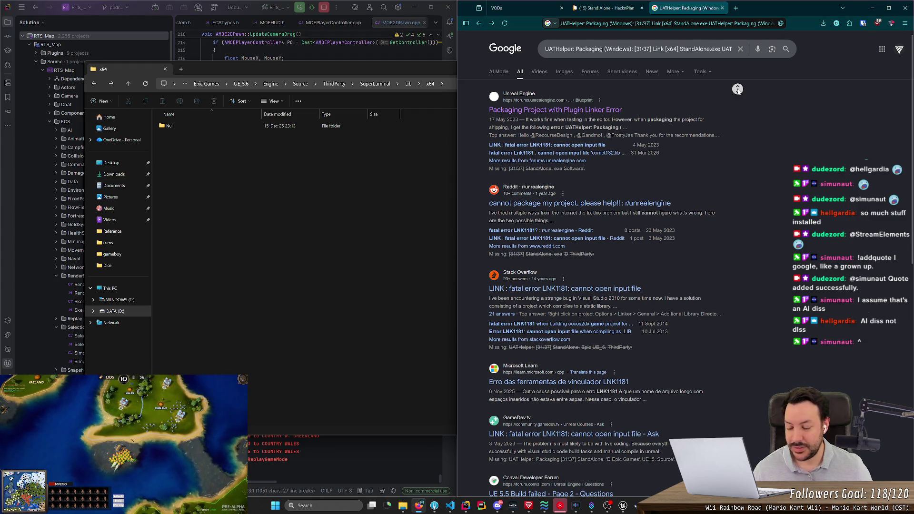
# Close the Google error search tab and switch back to Unreal Editor.
pyautogui.scroll(-5, 737, 91)
pyautogui.middleClick(781, 233)
pyautogui.scroll(5, 780, 233)
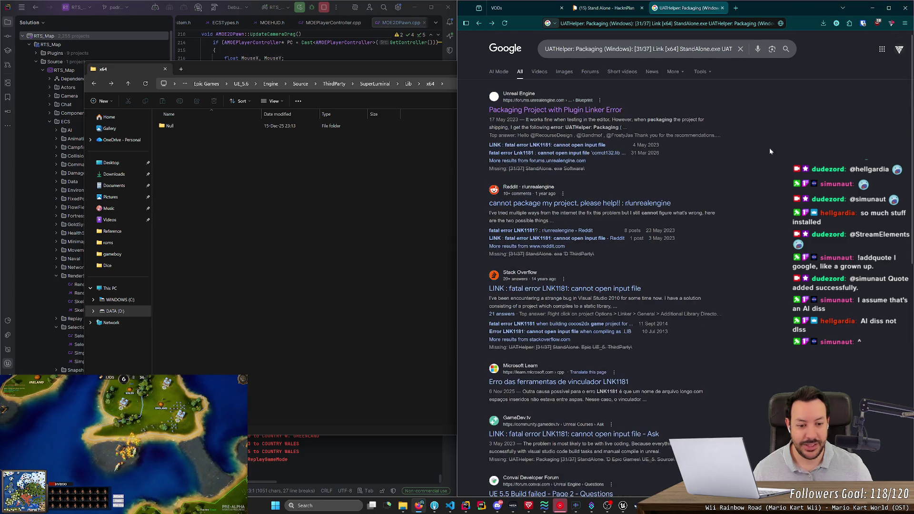
pyautogui.middleClick(690, 9)
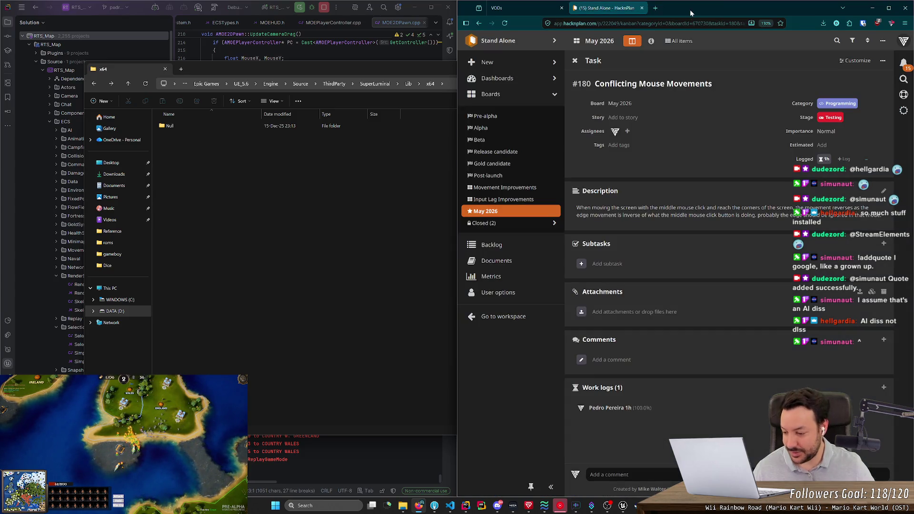
pyautogui.hotkey('alt', 'Tab')
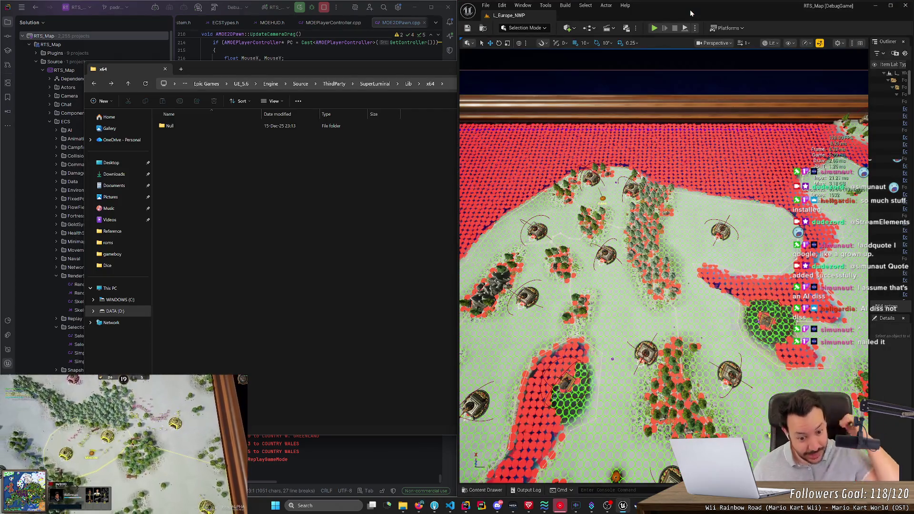
# Open Edit > Plugins and search the plugin list for 'superluminal'.
pyautogui.hotkey('alt', 'Tab')
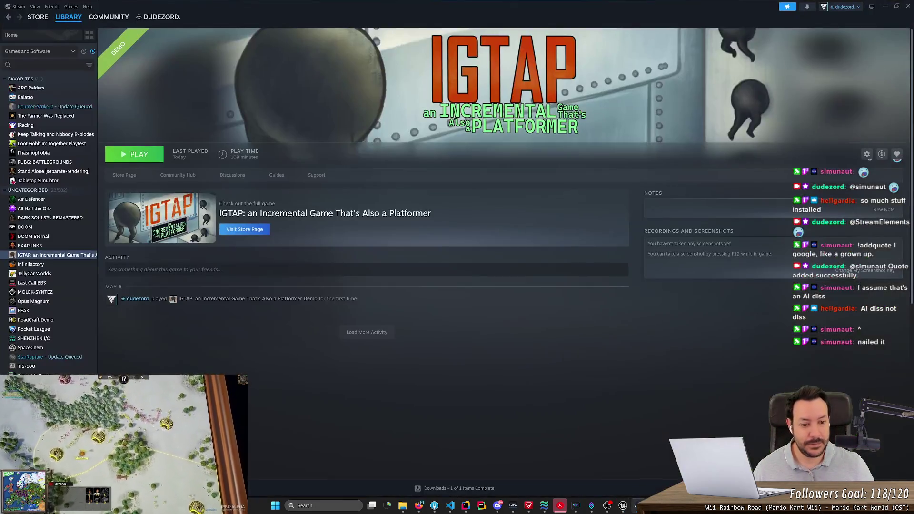
pyautogui.hotkey('alt', 'Tab')
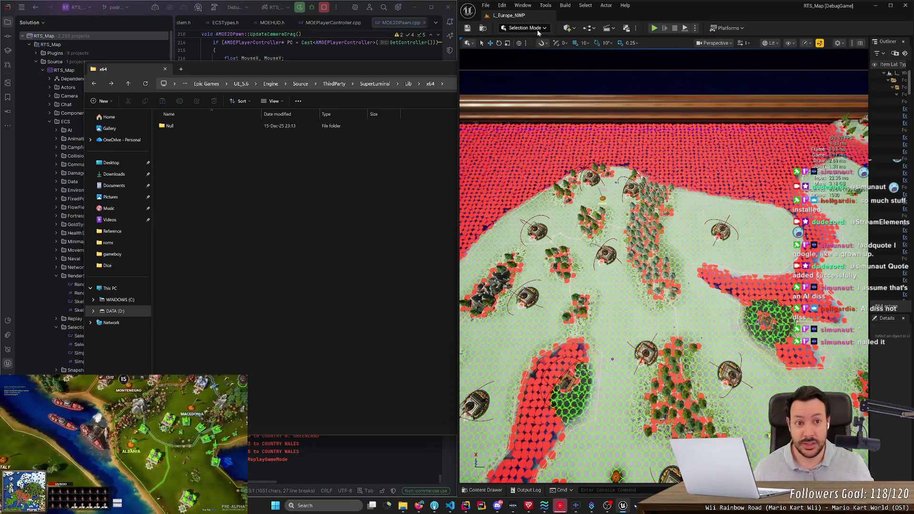
pyautogui.click(540, 5)
pyautogui.click(502, 5)
pyautogui.click(502, 5)
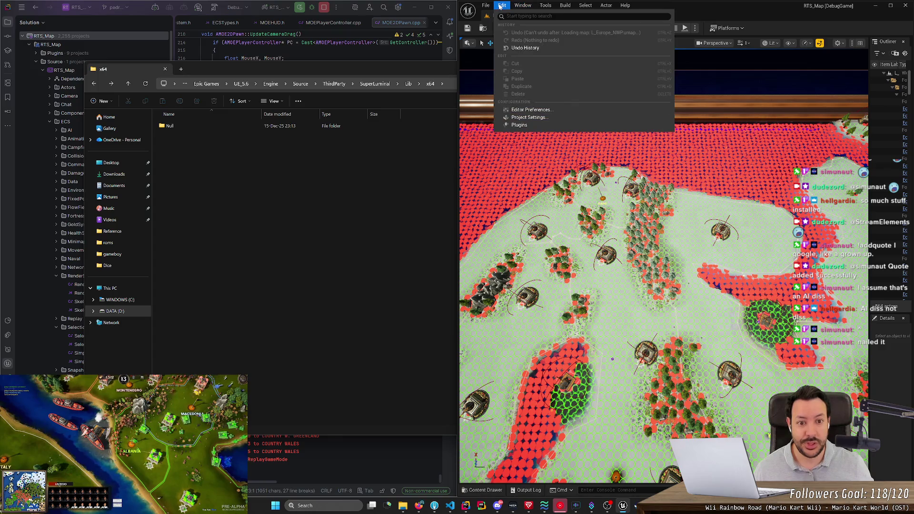
pyautogui.click(519, 125)
pyautogui.write('superluminal')
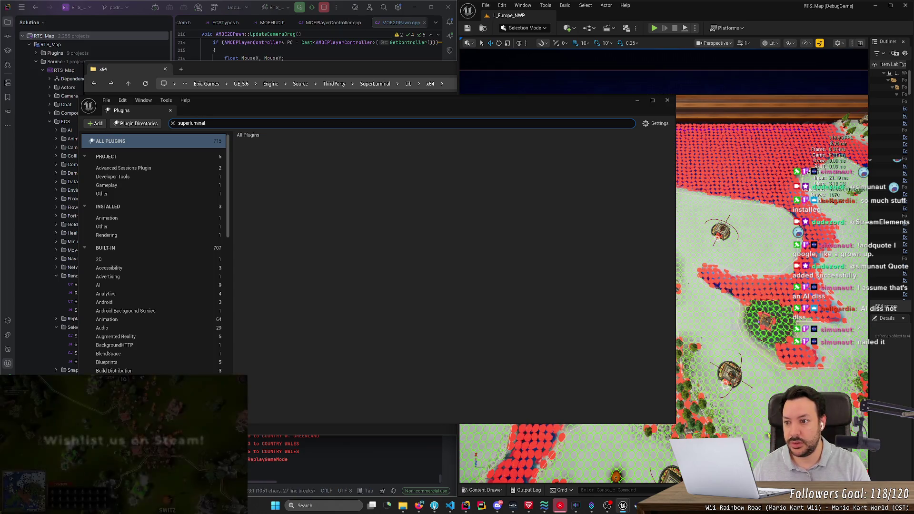
# Clear the plugin search, then switch to the x64 folder window and the browser.
pyautogui.press('BackSpace')
pyautogui.press('BackSpace')
pyautogui.press('BackSpace')
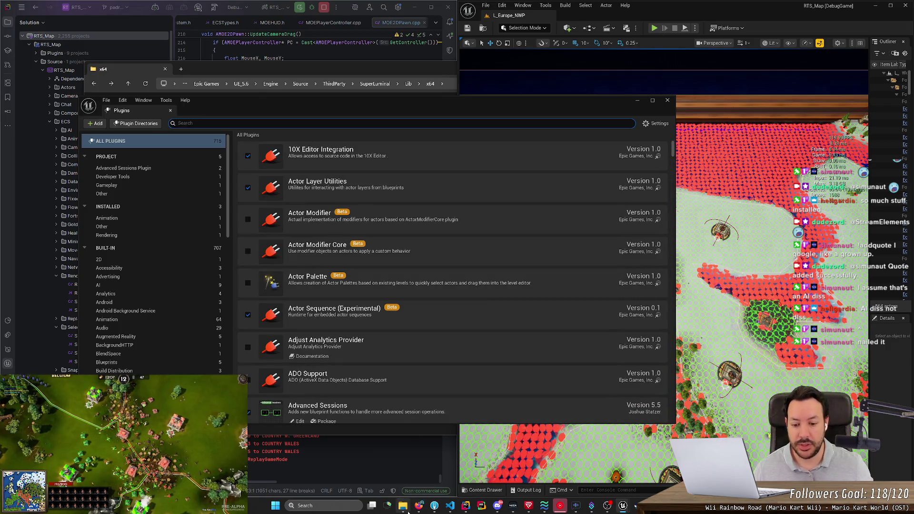
pyautogui.click(403, 506)
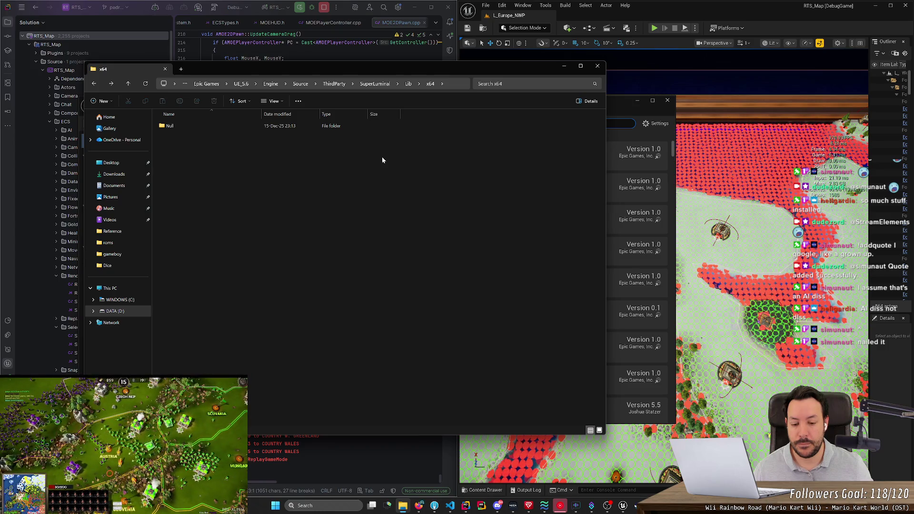
pyautogui.click(419, 506)
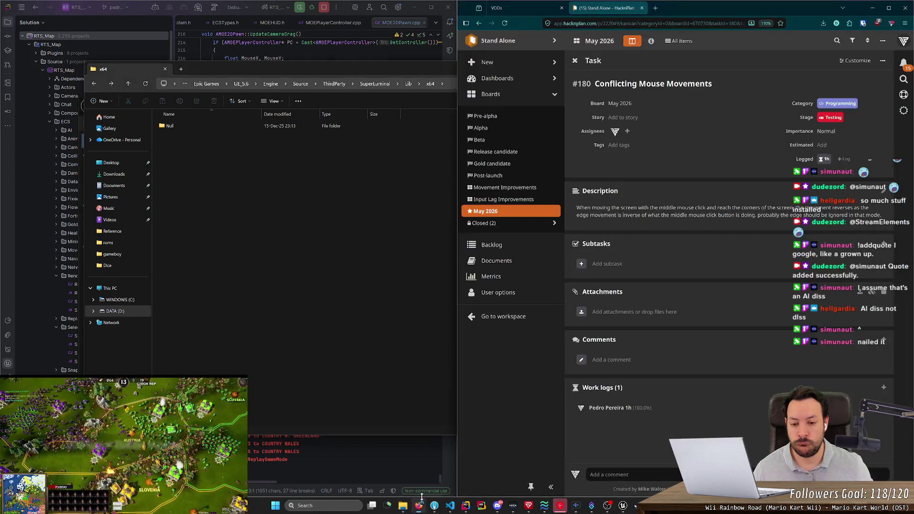
# Search Google for the pasted packaging error in a new tab.
pyautogui.click(655, 9)
pyautogui.hotkey('ctrl', 'v')
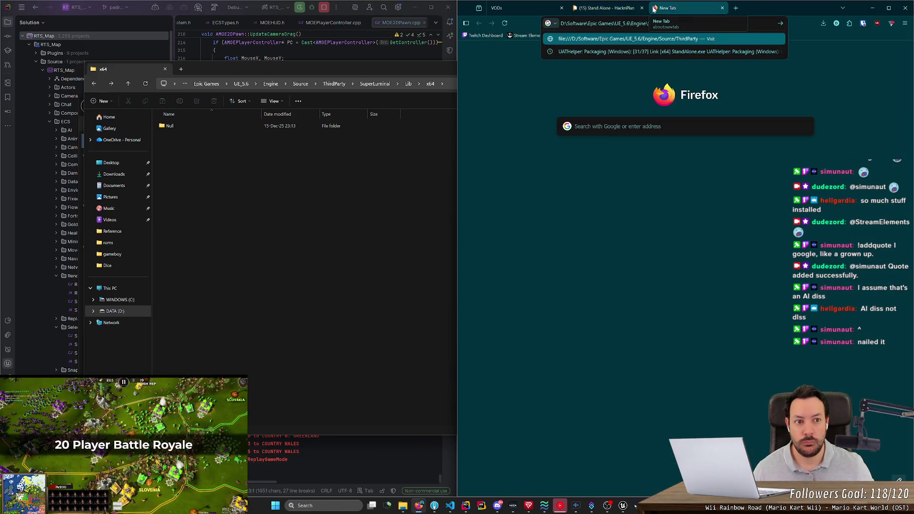
pyautogui.click(595, 51)
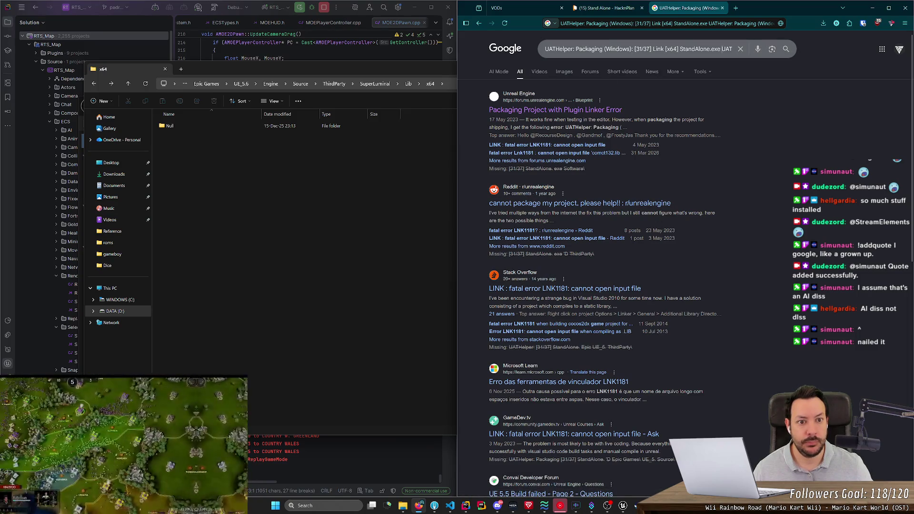
# Trim the packaging prefix and long file path from the query and rerun the search.
pyautogui.click(545, 50)
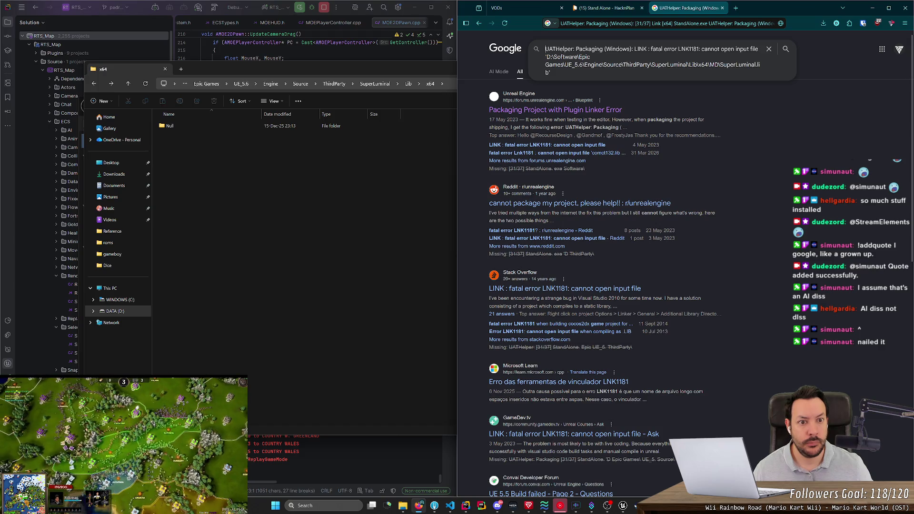
pyautogui.moveTo(638, 49); pyautogui.dragTo(567, 49)
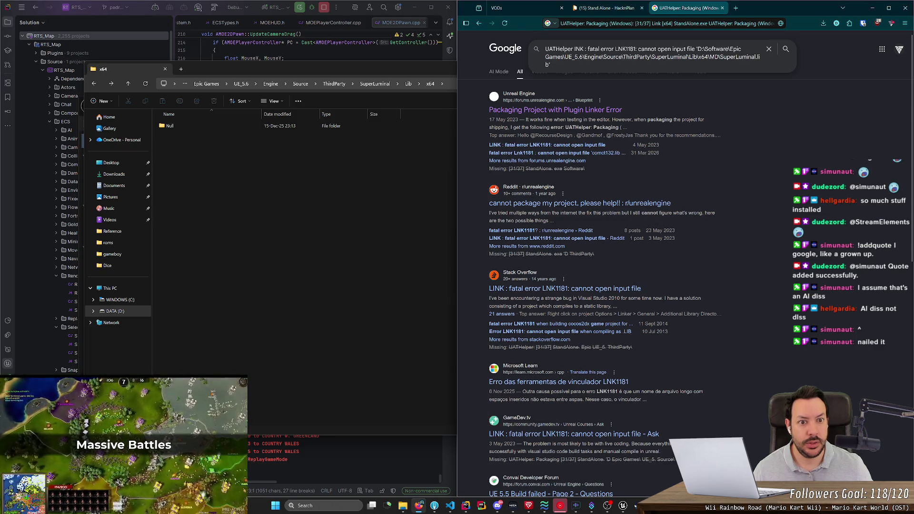
pyautogui.write('L')
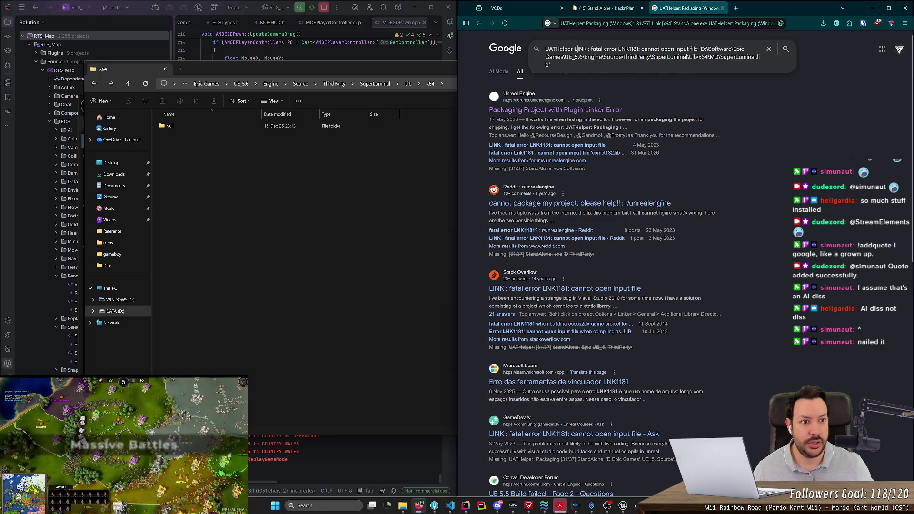
pyautogui.moveTo(700, 49)
pyautogui.mouseDown()
pyautogui.moveTo(693, 57)
pyautogui.moveTo(720, 57)
pyautogui.mouseUp()
pyautogui.press('BackSpace')
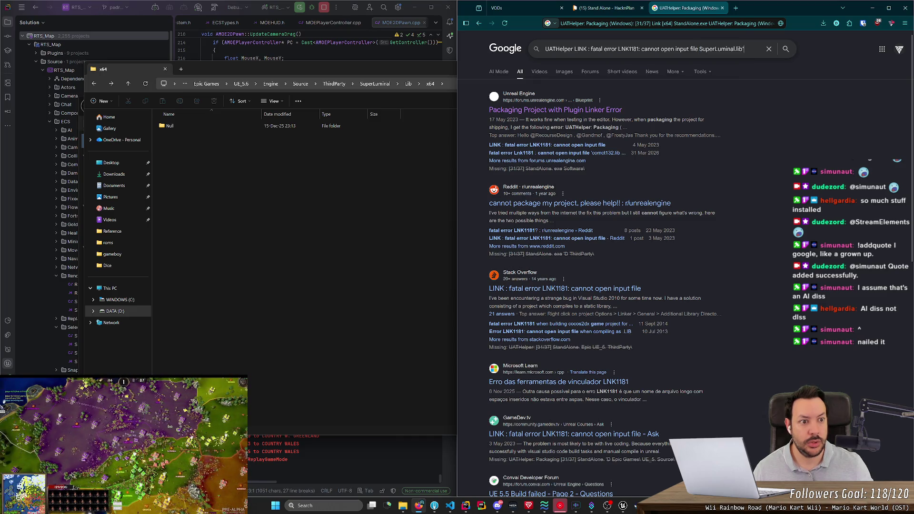
pyautogui.hotkey('ctrl', 'z')
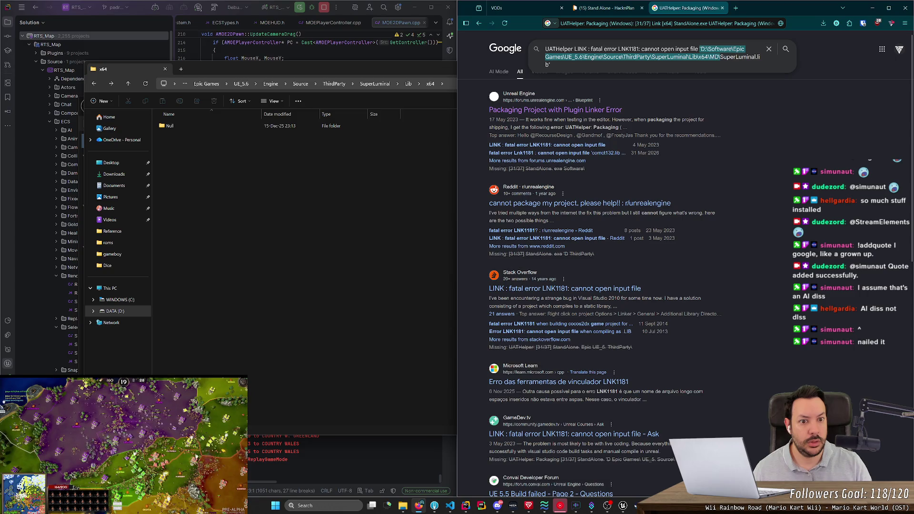
pyautogui.press('BackSpace')
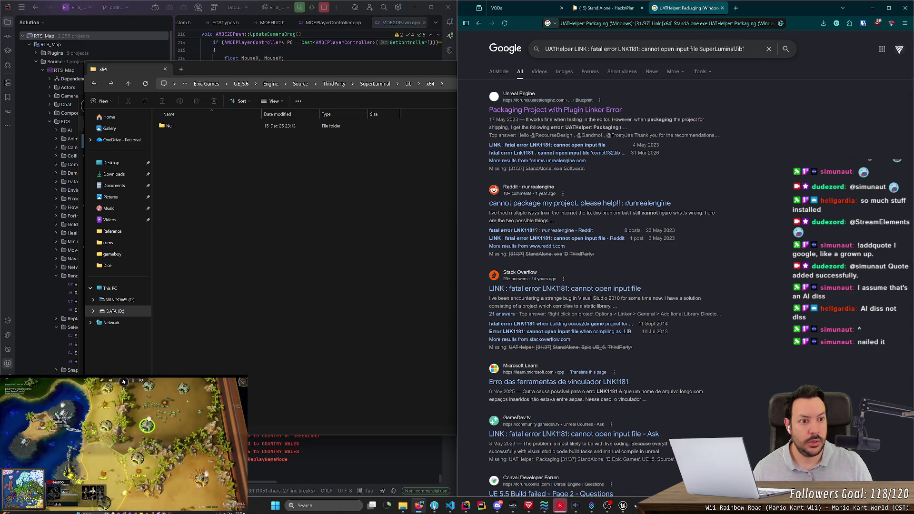
pyautogui.press('Return')
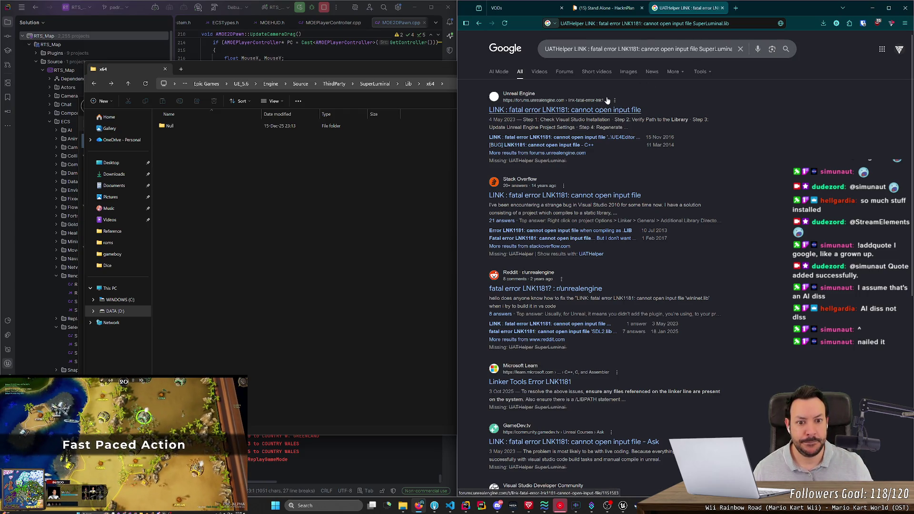
# Search for "SuperLuminal.lib" in quotes, then delete the error words before it.
pyautogui.click(701, 49)
pyautogui.write('"')
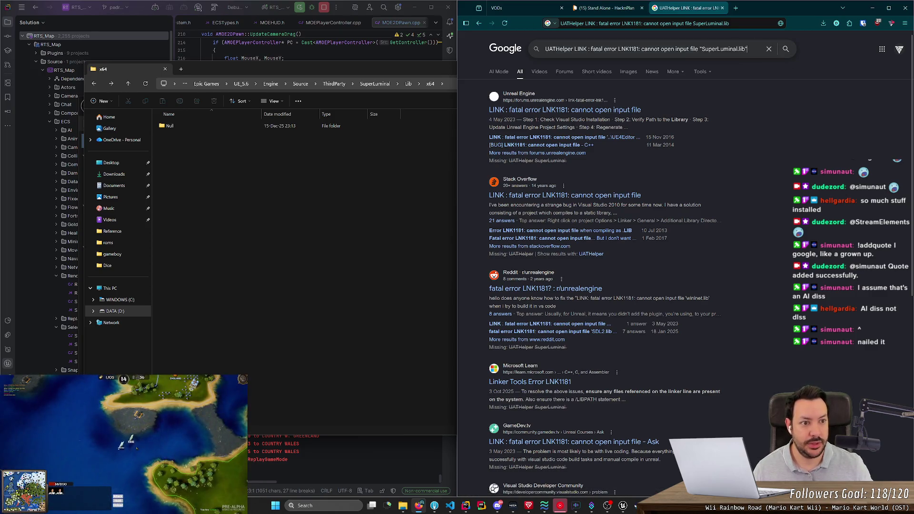
pyautogui.write('"')
pyautogui.press('Return')
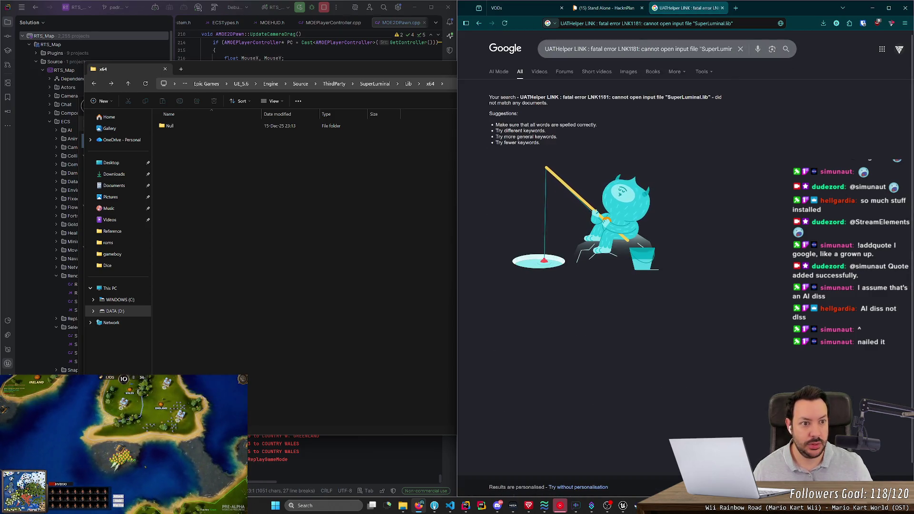
pyautogui.moveTo(702, 48); pyautogui.dragTo(545, 49)
pyautogui.press('BackSpace')
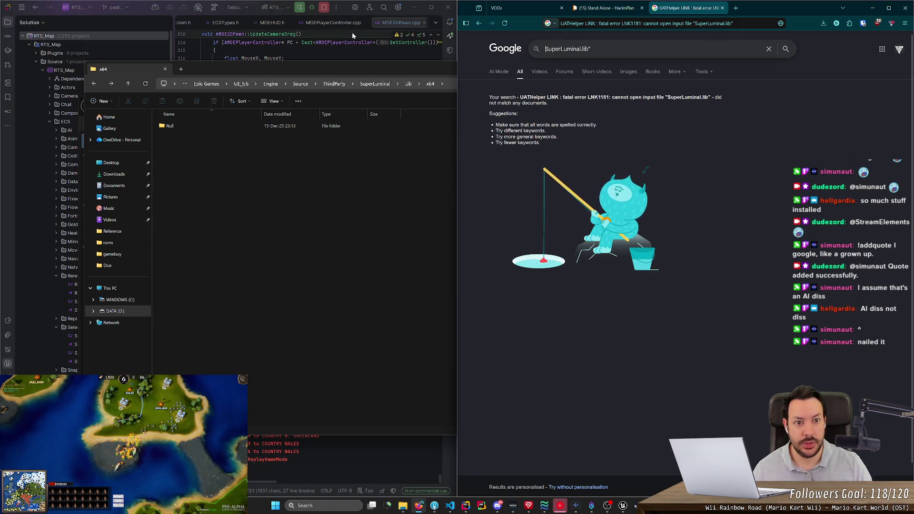
# Search SuperLuminal.lib alone, with and without quotes, to get Superluminal profiler results.
pyautogui.press('Return')
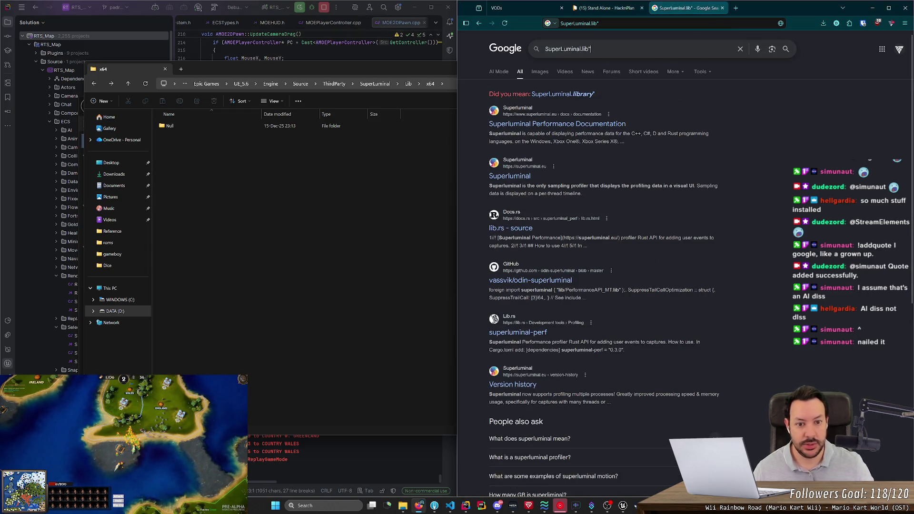
pyautogui.write('"')
pyautogui.press('Return')
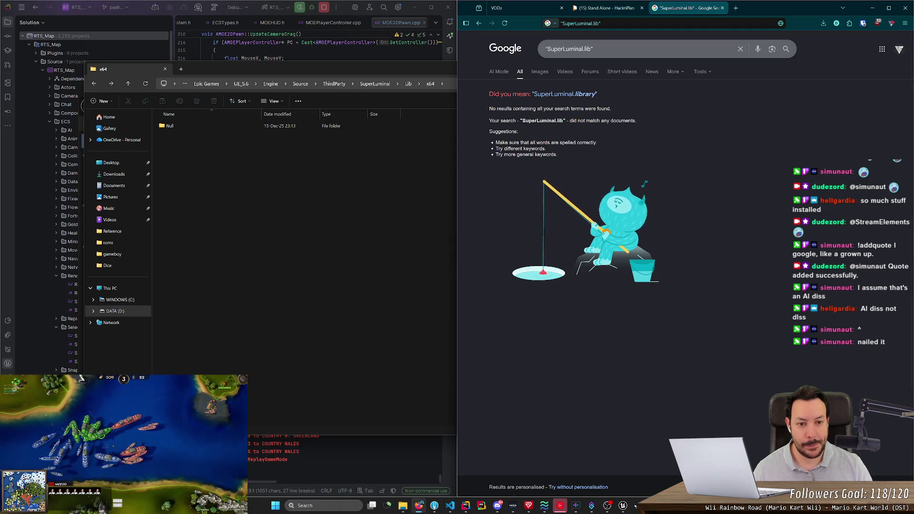
pyautogui.click(650, 56)
pyautogui.press('Home')
pyautogui.press('Delete')
pyautogui.press('Return')
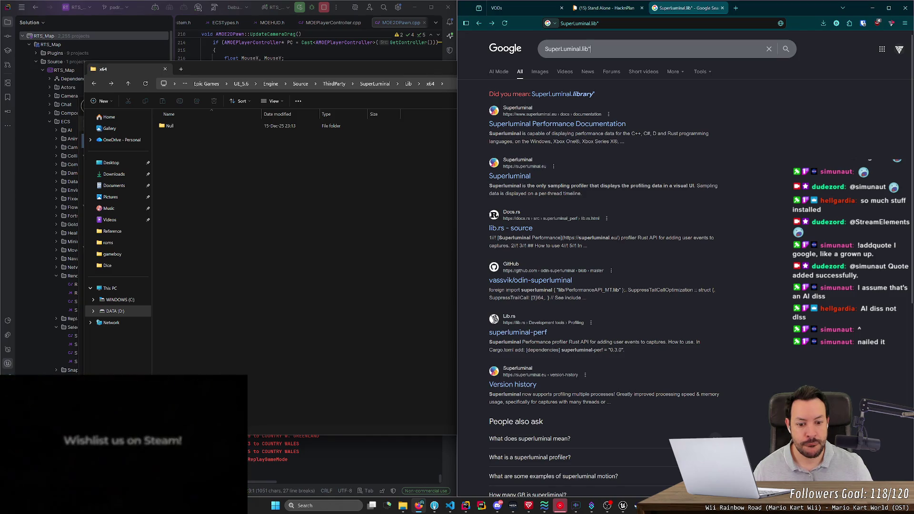
# Compare the no-results and Superluminal searches, then return to Unreal Editor's Plugins list.
pyautogui.hotkey('alt', 'Left')
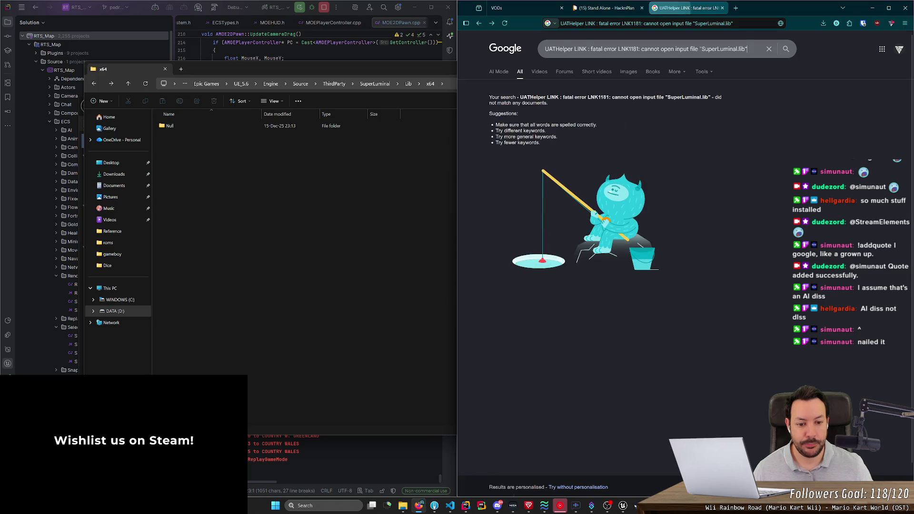
pyautogui.hotkey('alt', 'Right')
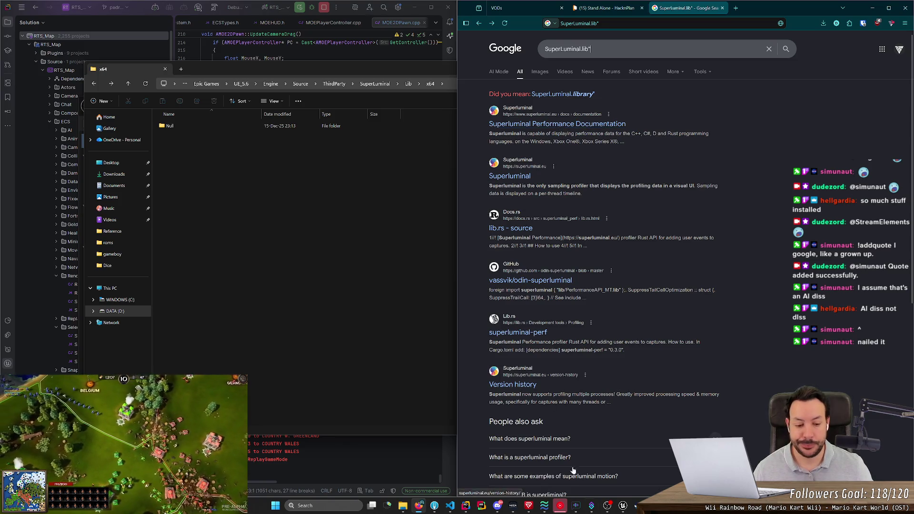
pyautogui.moveTo(623, 505)
pyautogui.click(649, 461)
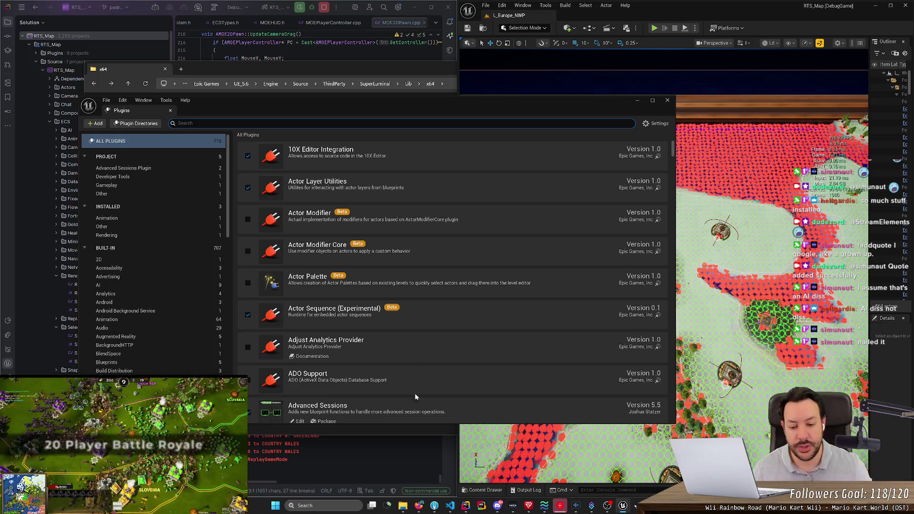
# Review SuperLuminal.Build.cs in Rider, then close it and return to Unreal's Plugins list.
pyautogui.click(403, 507)
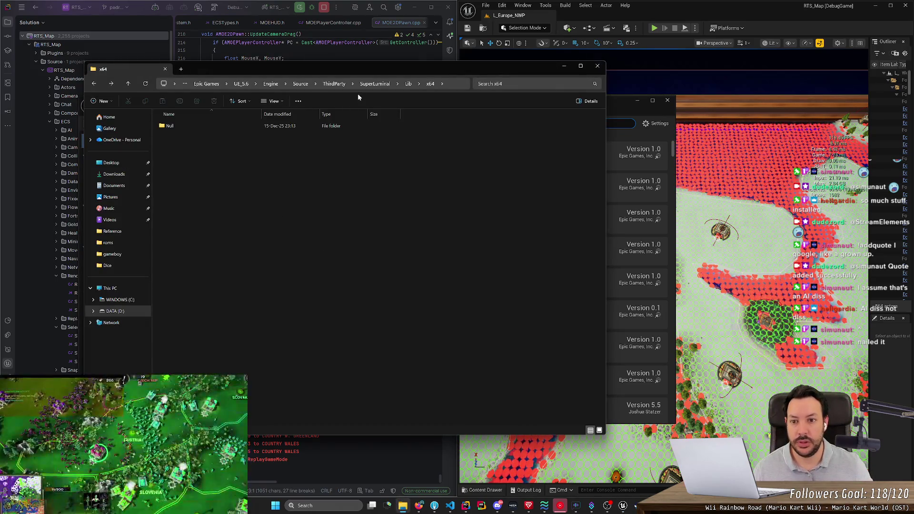
pyautogui.click(374, 84)
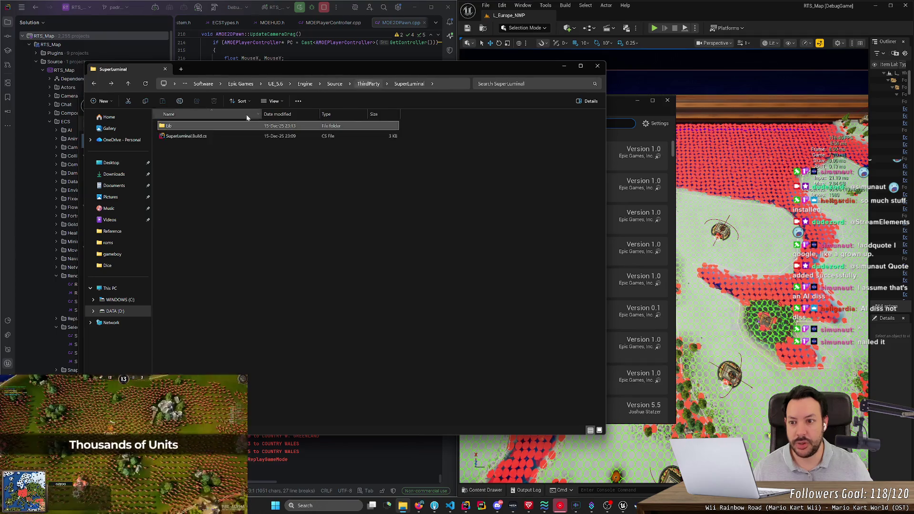
pyautogui.doubleClick(212, 137)
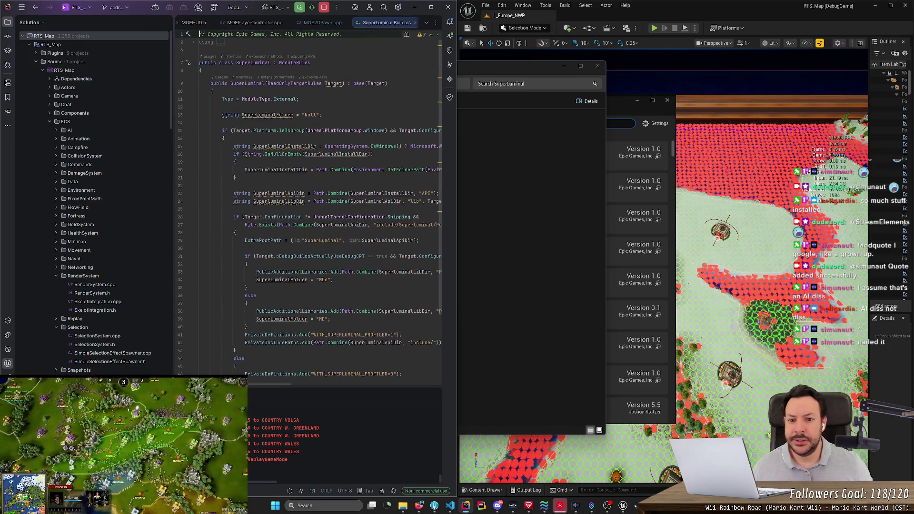
pyautogui.hscroll(10, 261, 384)
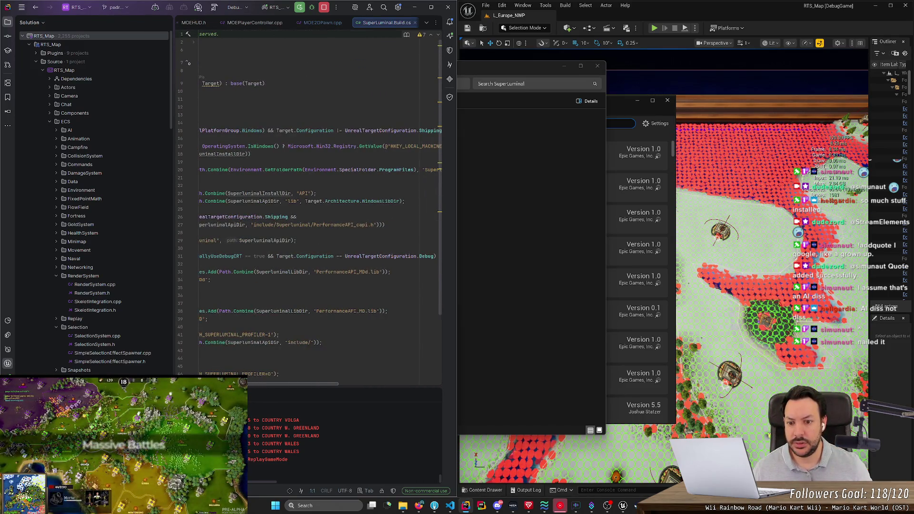
pyautogui.hscroll(-10, 266, 383)
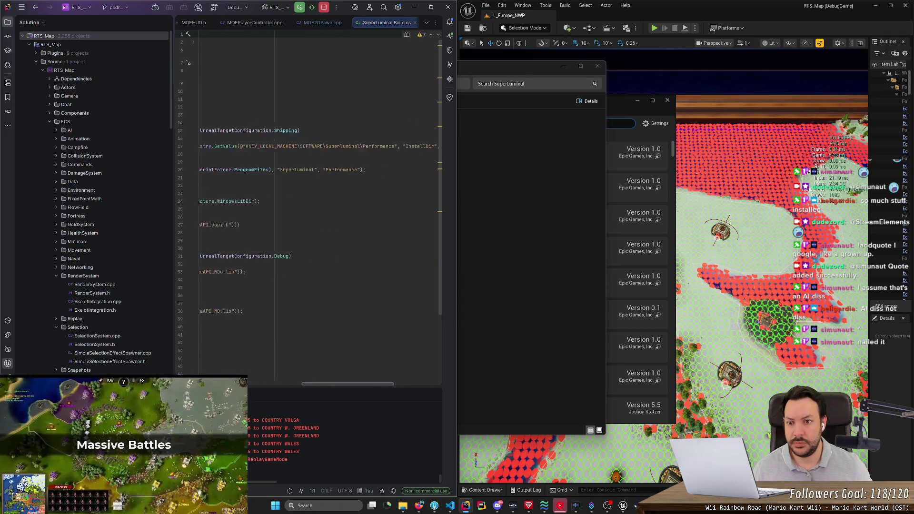
pyautogui.click(414, 23)
pyautogui.click(615, 41)
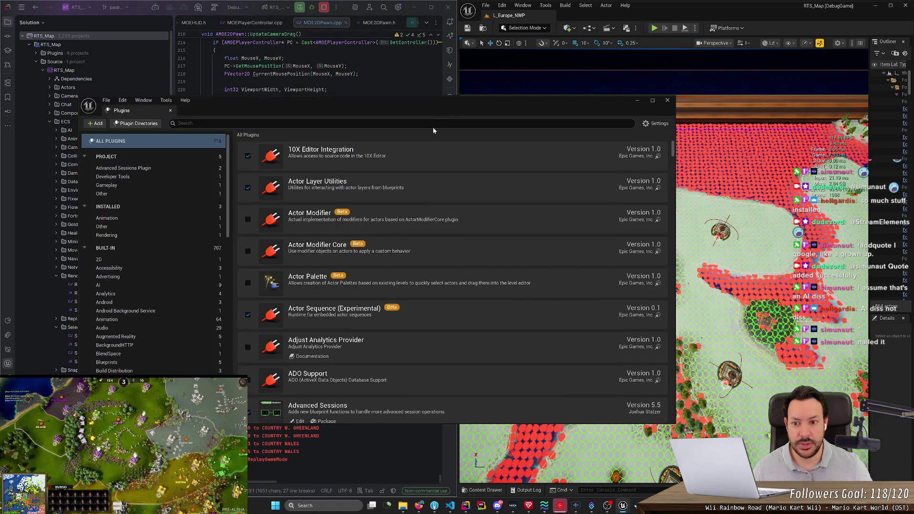
# Open Project Settings on the Project - Packaging page via Platforms > Packaging Settings.
pyautogui.click(668, 100)
pyautogui.click(563, 5)
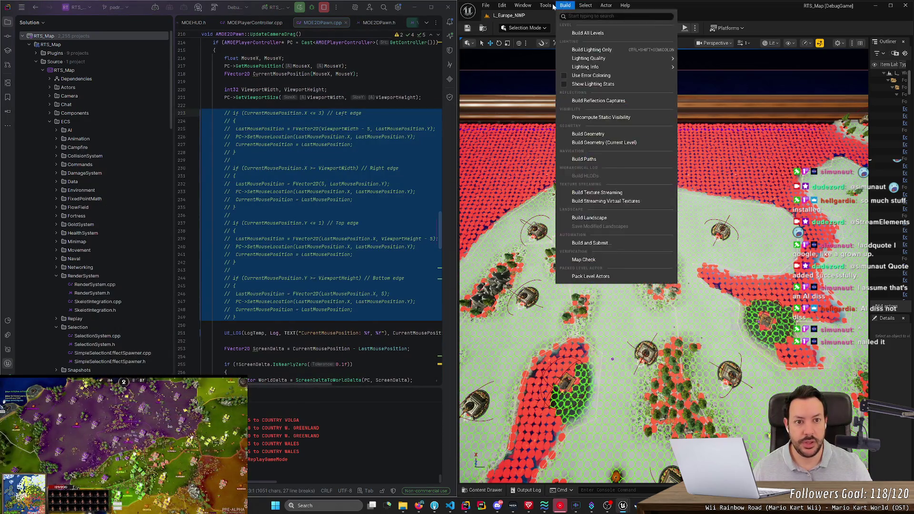
pyautogui.click(627, 5)
pyautogui.click(731, 28)
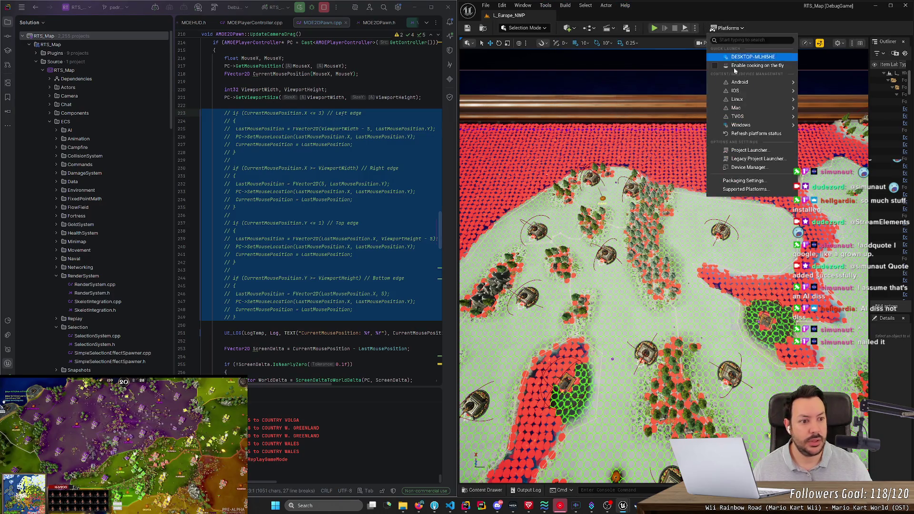
pyautogui.click(739, 181)
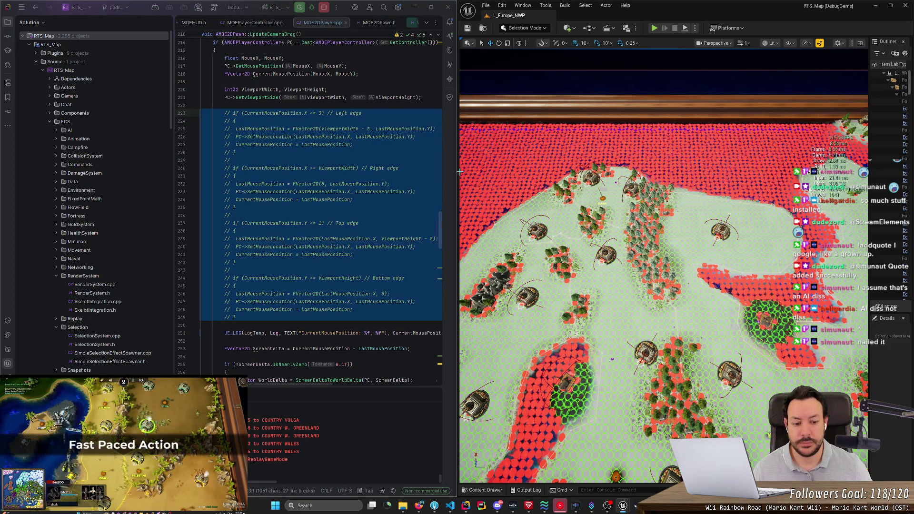
pyautogui.moveTo(623, 506)
pyautogui.moveTo(646, 473)
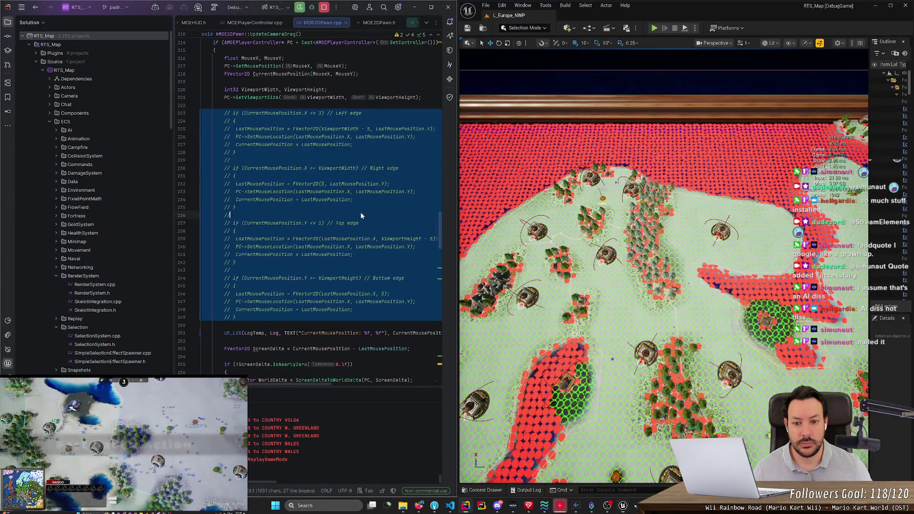
pyautogui.click(361, 213)
pyautogui.click(726, 29)
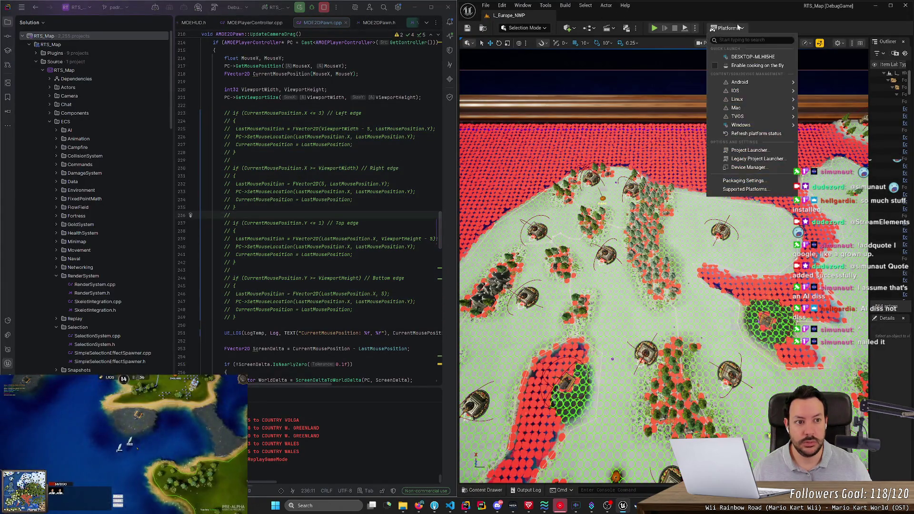
pyautogui.click(745, 180)
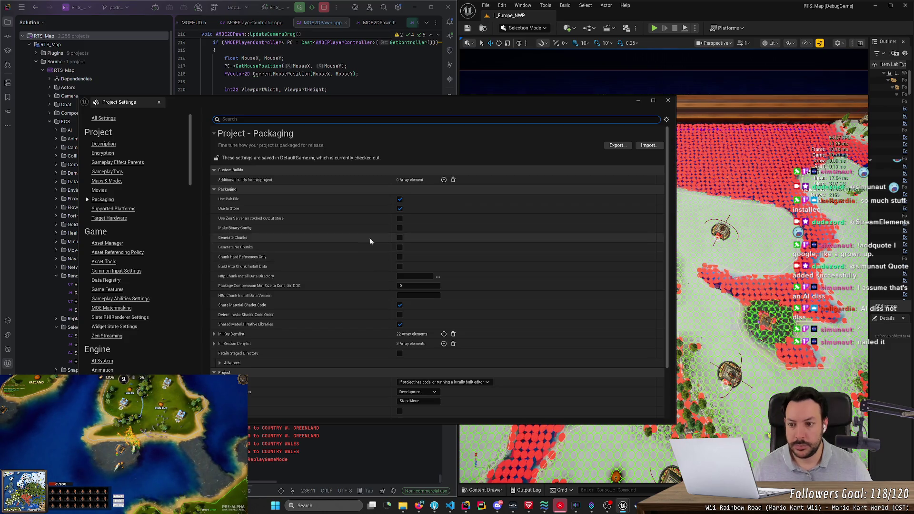
pyautogui.scroll(-2, 302, 215)
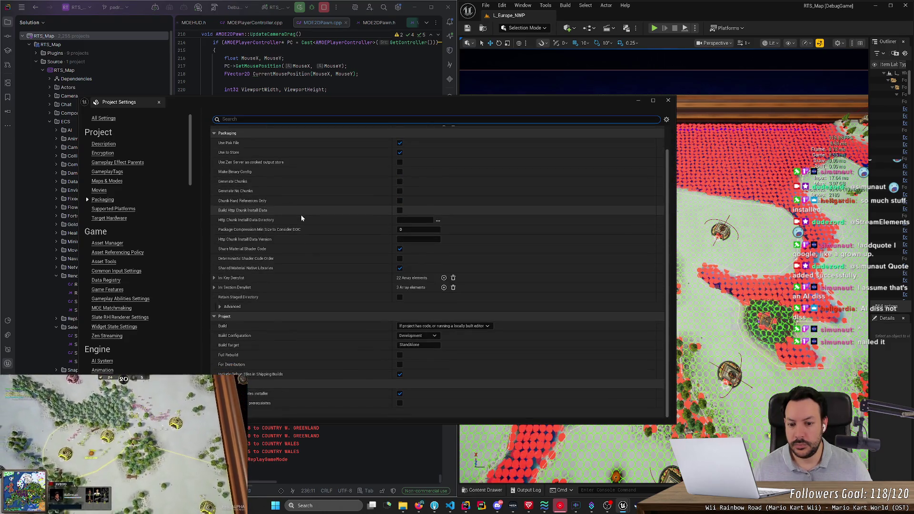
pyautogui.click(213, 287)
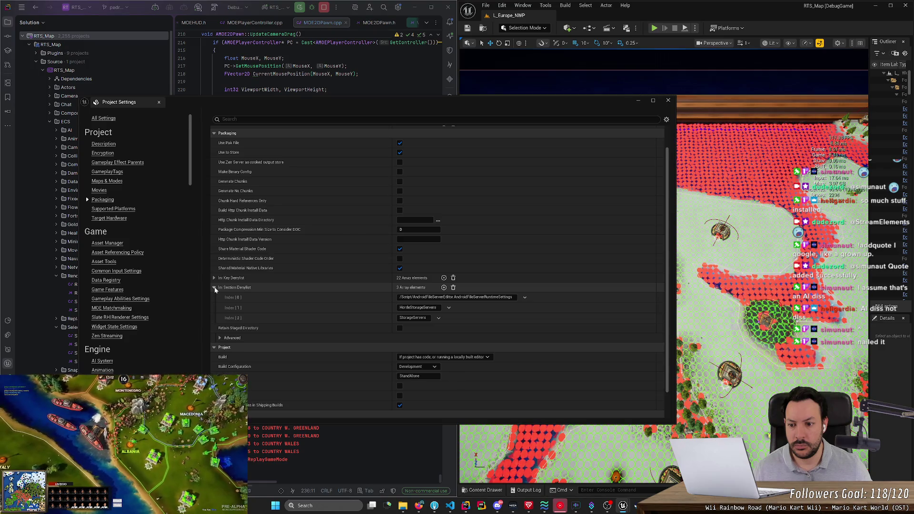
pyautogui.click(214, 287)
pyautogui.click(214, 278)
pyautogui.click(215, 279)
pyautogui.scroll(2, 224, 266)
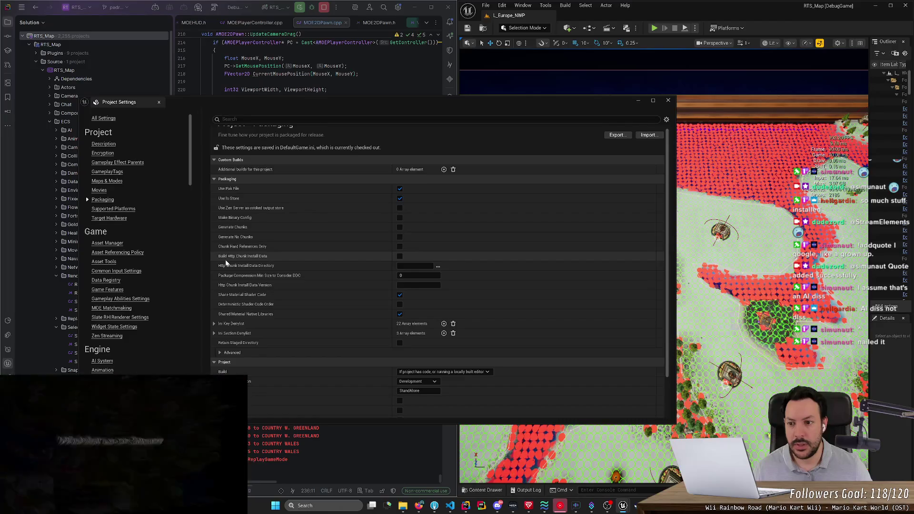
pyautogui.scroll(-2, 226, 262)
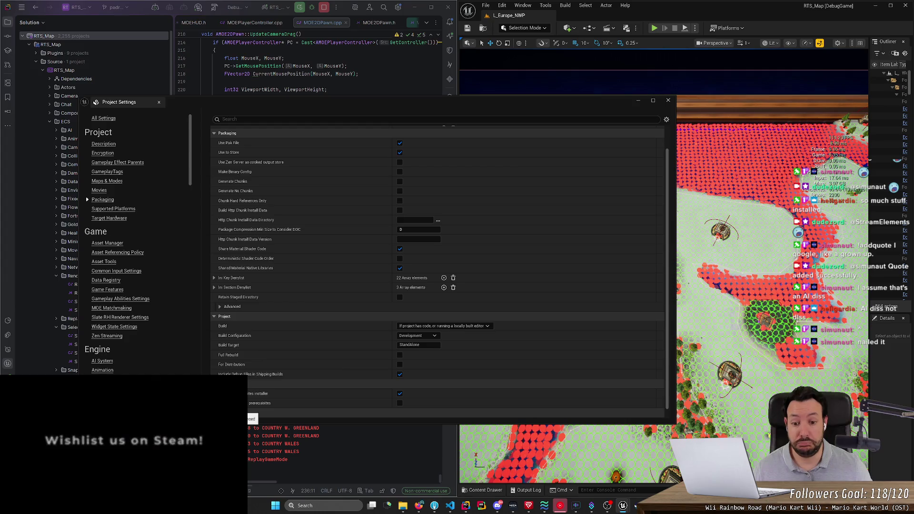
pyautogui.scroll(2, 257, 353)
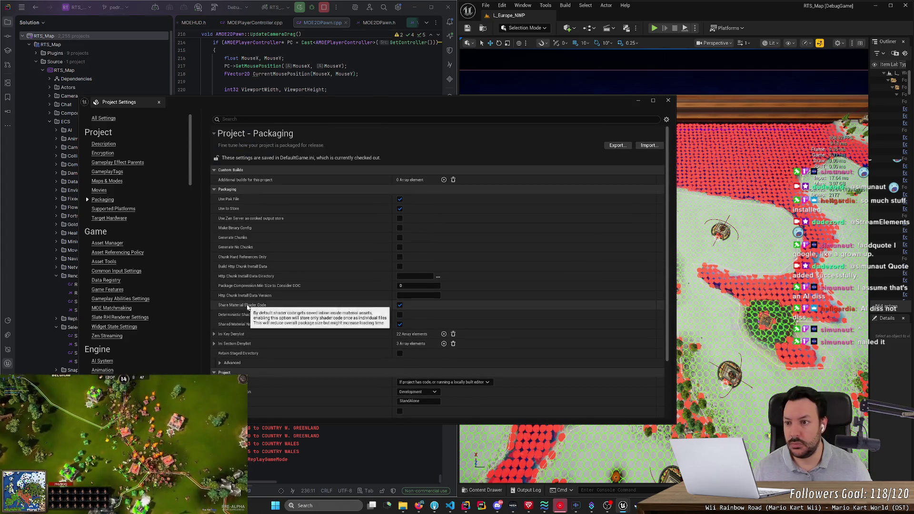
pyautogui.scroll(-1, 238, 307)
pyautogui.click(668, 100)
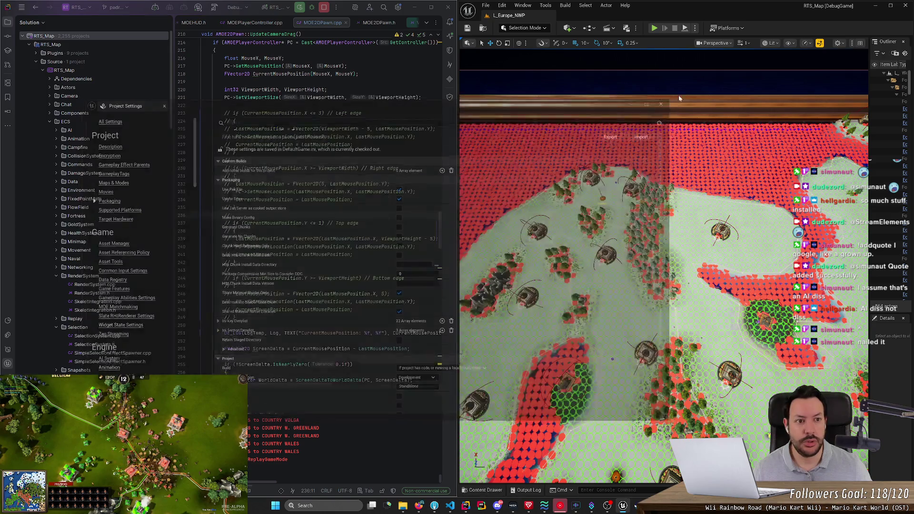
pyautogui.click(726, 28)
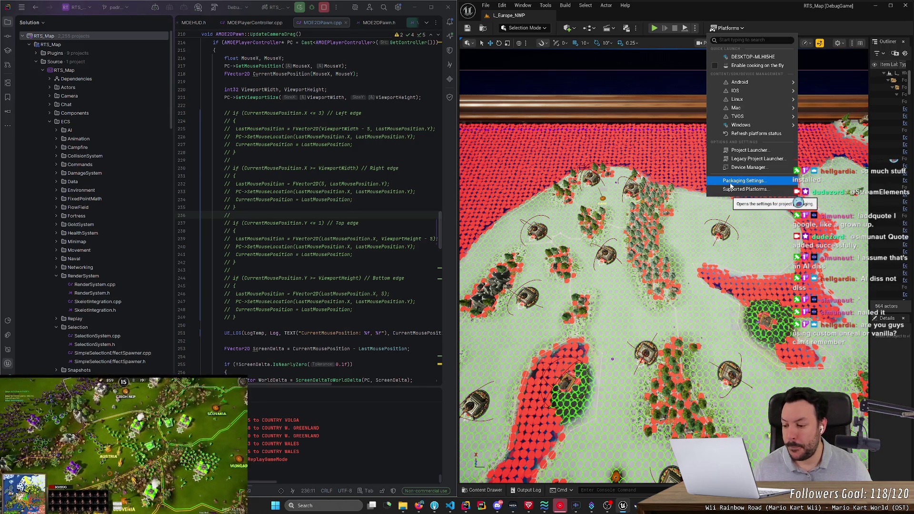
pyautogui.click(731, 181)
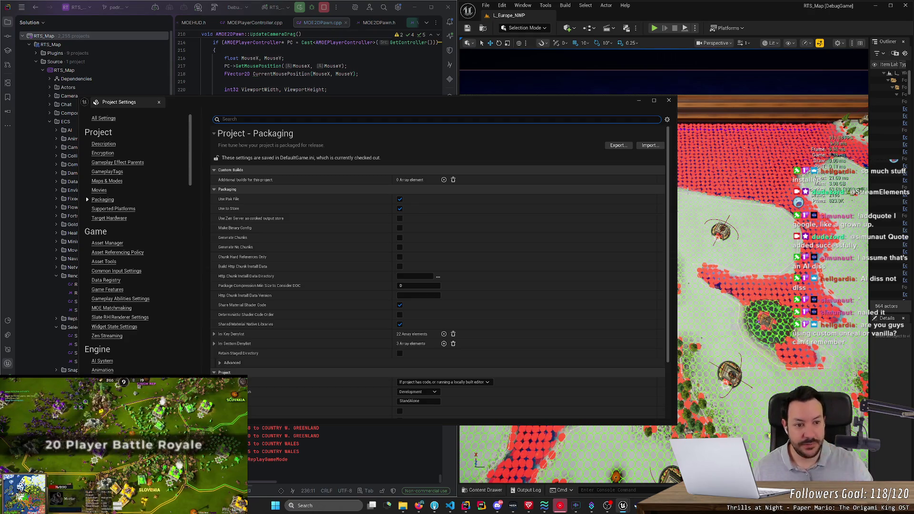
pyautogui.click(693, 117)
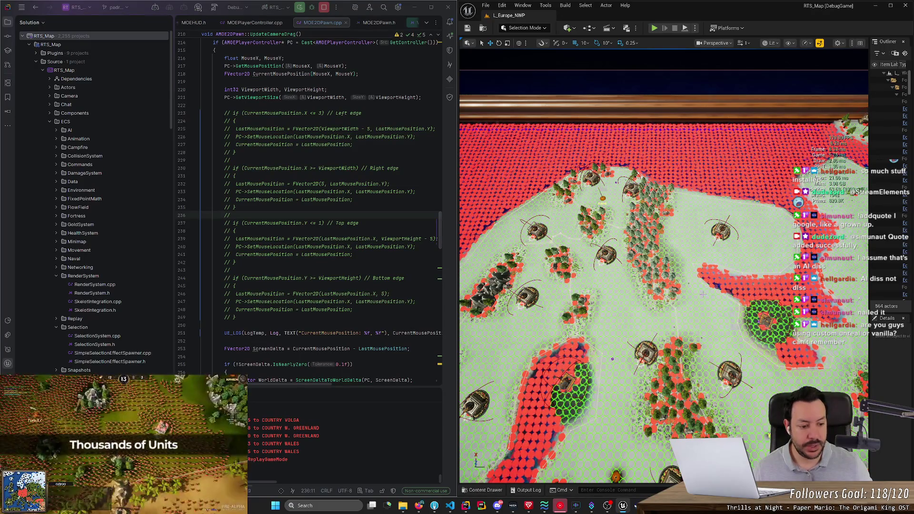
pyautogui.press('super')
pyautogui.write('epic')
pyautogui.press('Return')
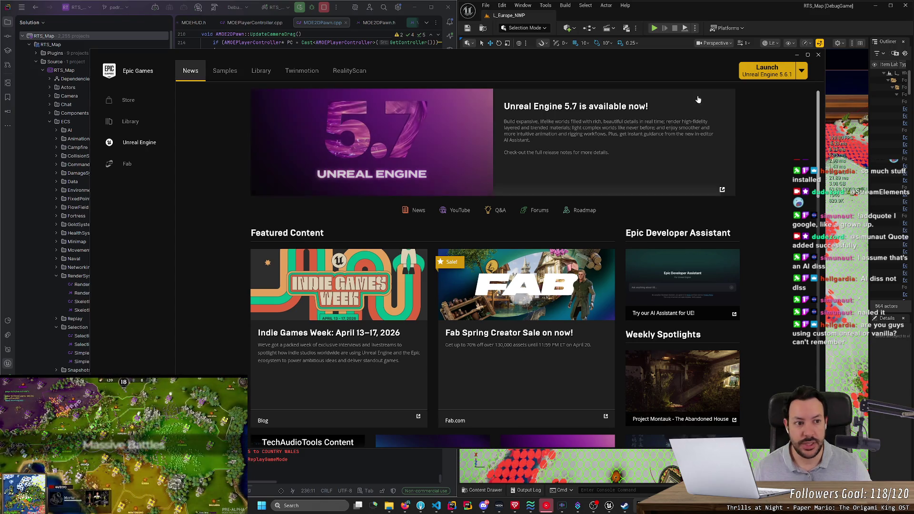
pyautogui.click(302, 70)
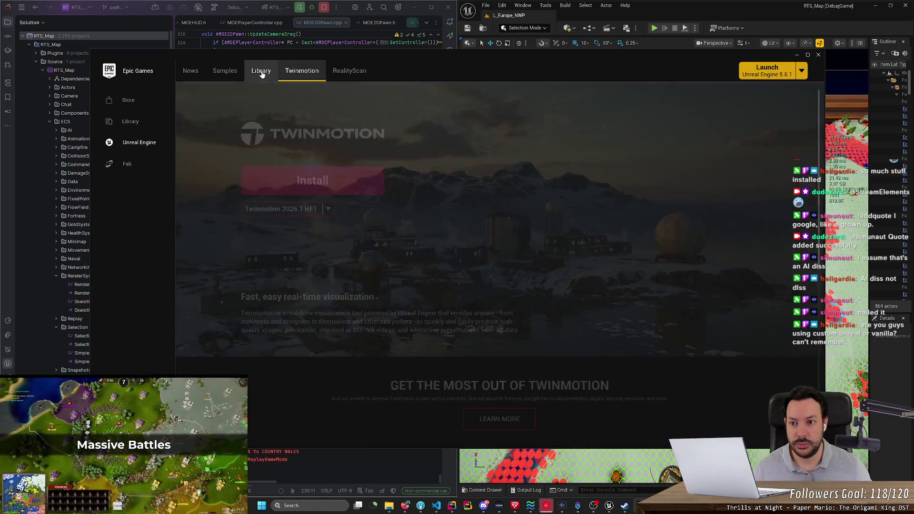
pyautogui.click(261, 71)
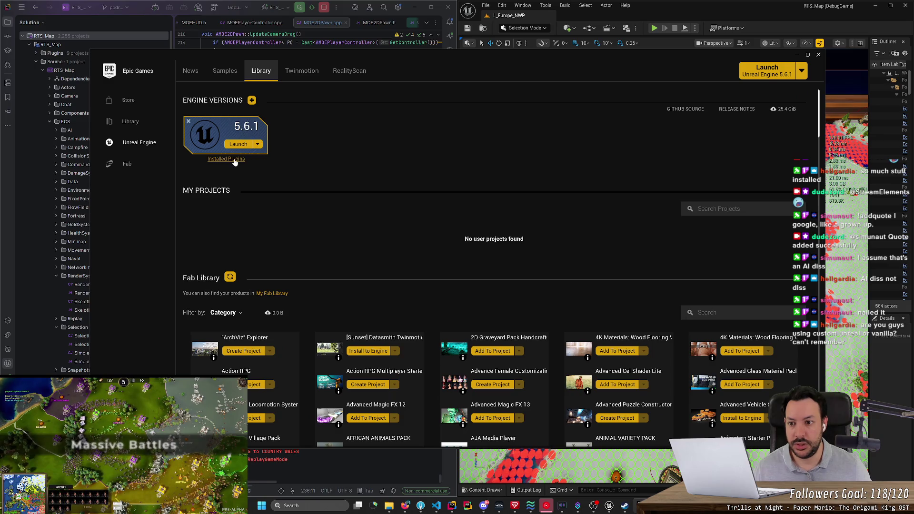
pyautogui.click(226, 159)
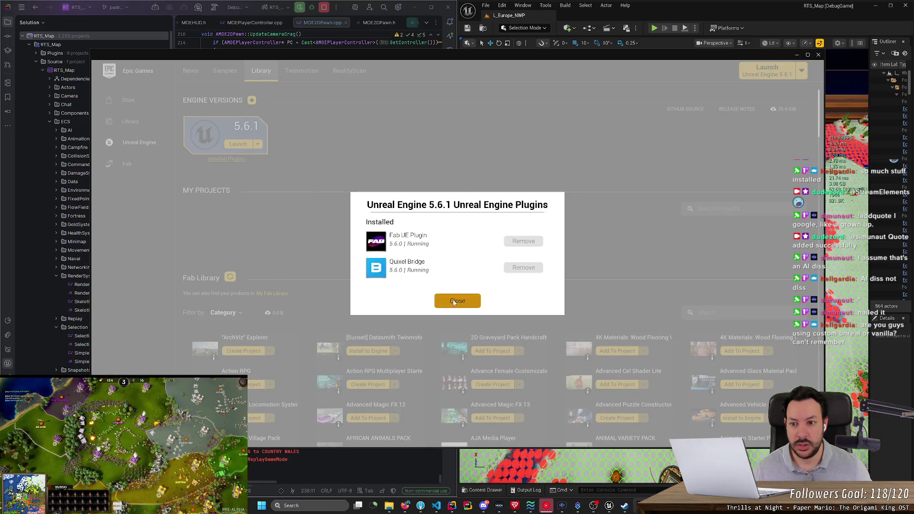
pyautogui.click(453, 302)
pyautogui.click(258, 144)
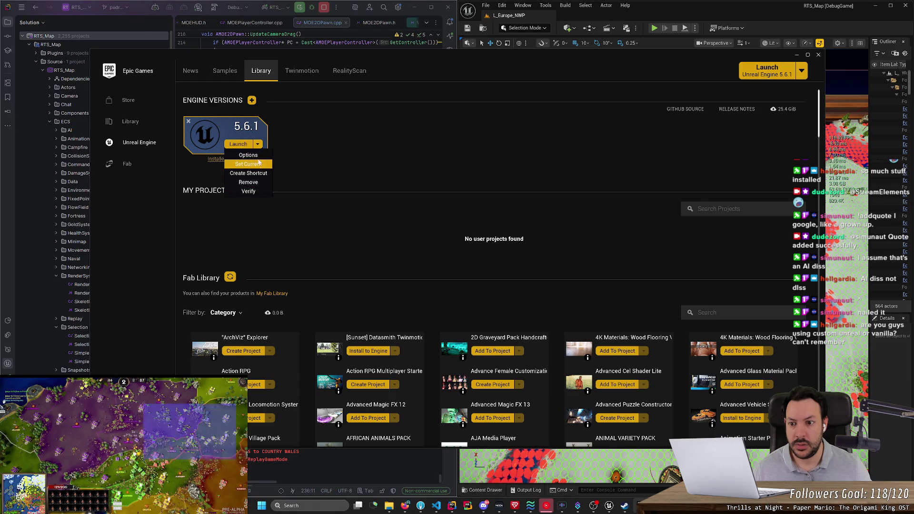
pyautogui.click(248, 155)
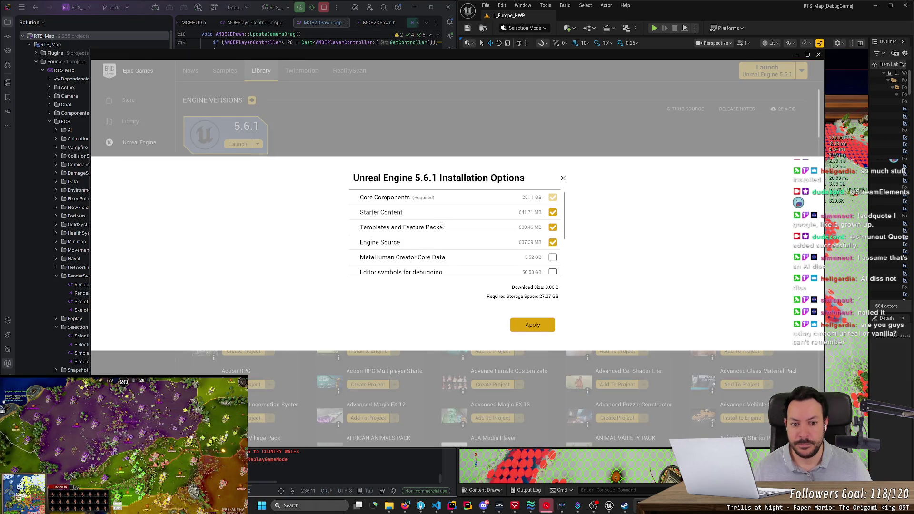
pyautogui.scroll(-2, 442, 224)
pyautogui.scroll(-2, 381, 250)
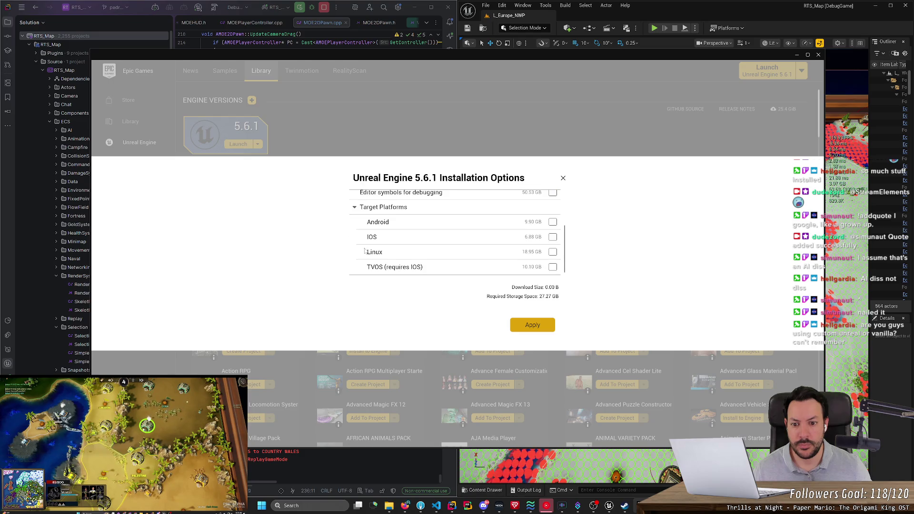
pyautogui.scroll(4, 363, 251)
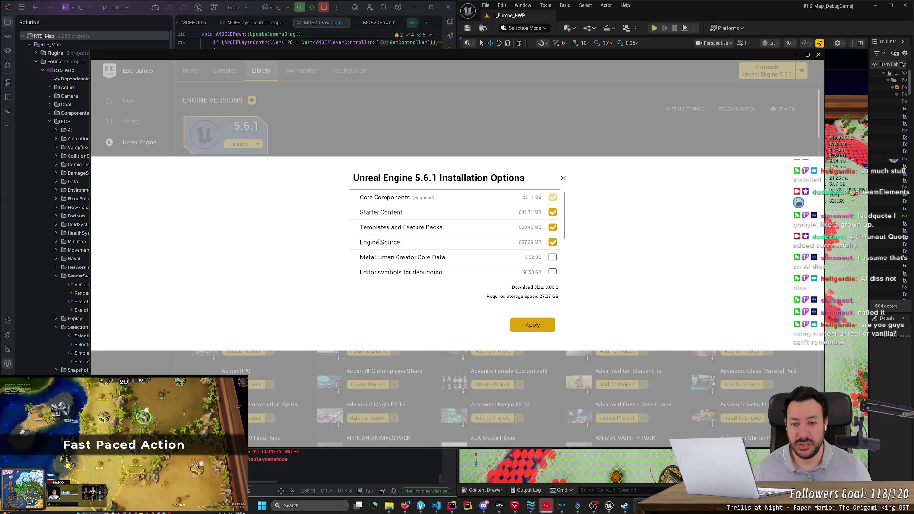
pyautogui.scroll(-1, 519, 225)
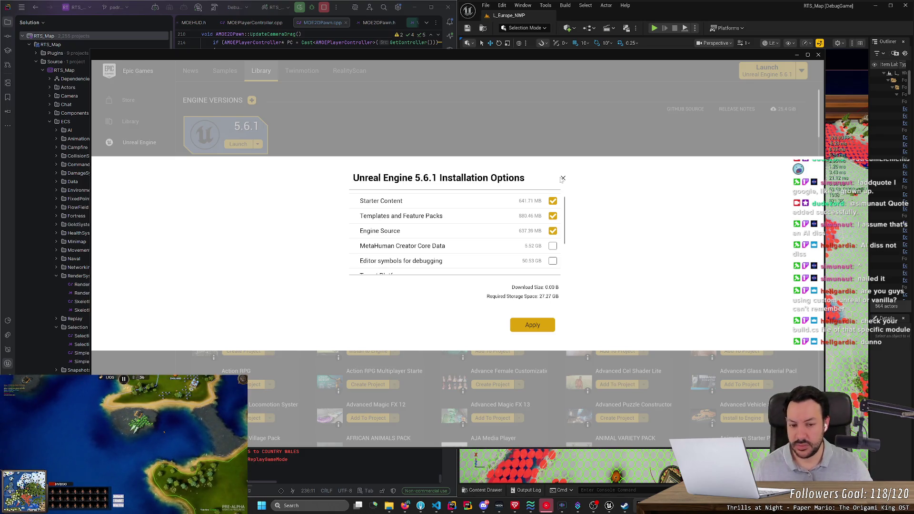
pyautogui.click(562, 179)
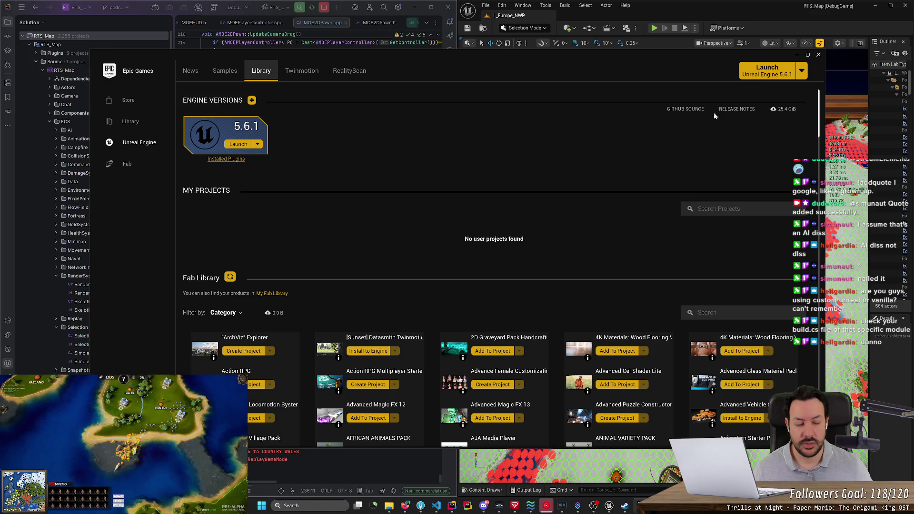
pyautogui.click(818, 54)
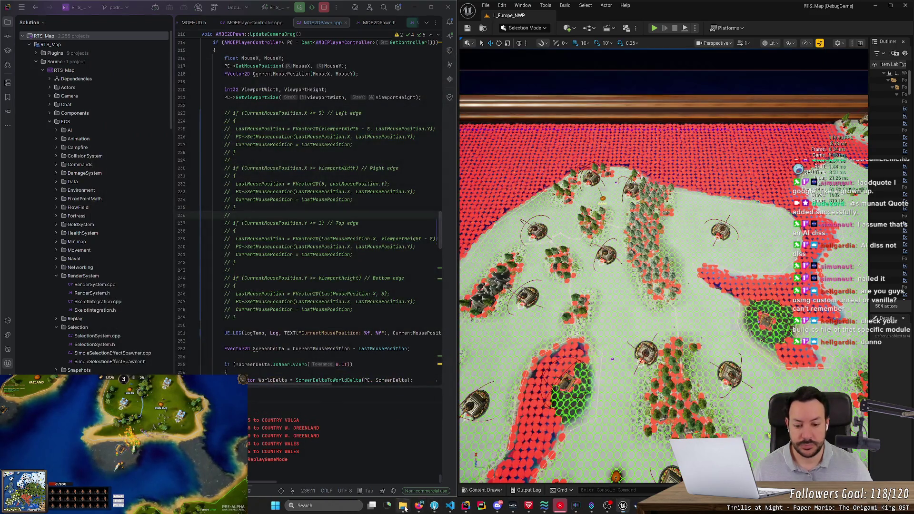
# Browse to D:\Code\Unreal\StandAlone\Source and open StandAlone.Target.cs in Rider.
pyautogui.click(404, 507)
pyautogui.click(115, 311)
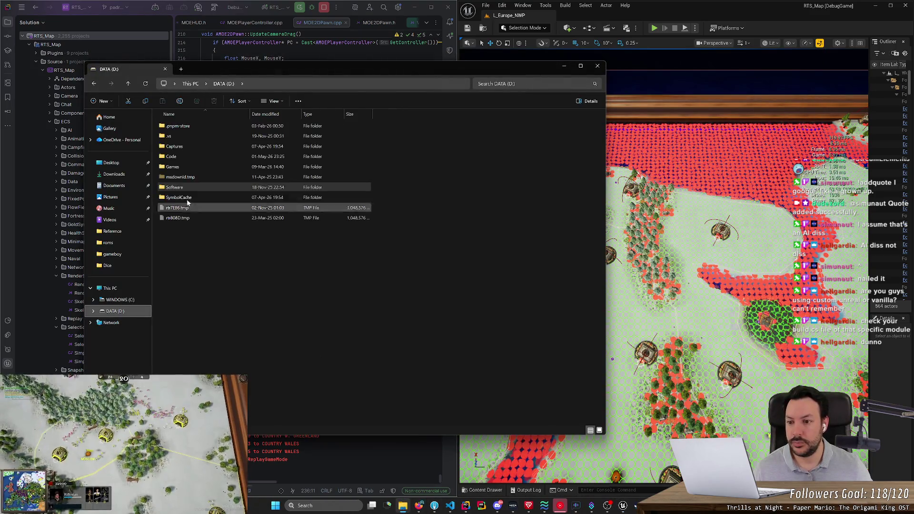
pyautogui.click(200, 158)
pyautogui.doubleClick(202, 156)
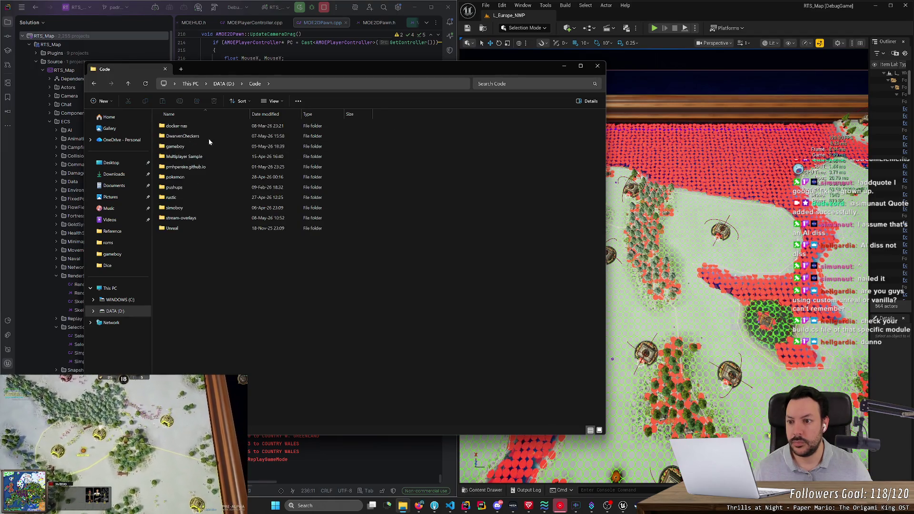
pyautogui.moveTo(191, 241)
pyautogui.mouseDown()
pyautogui.moveTo(213, 170)
pyautogui.moveTo(201, 218)
pyautogui.moveTo(232, 224)
pyautogui.mouseUp()
pyautogui.doubleClick(200, 228)
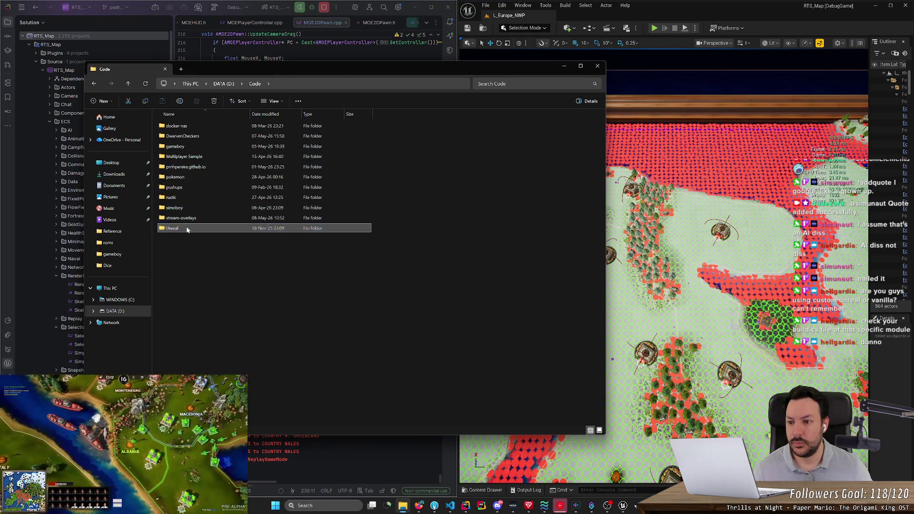
pyautogui.doubleClick(194, 127)
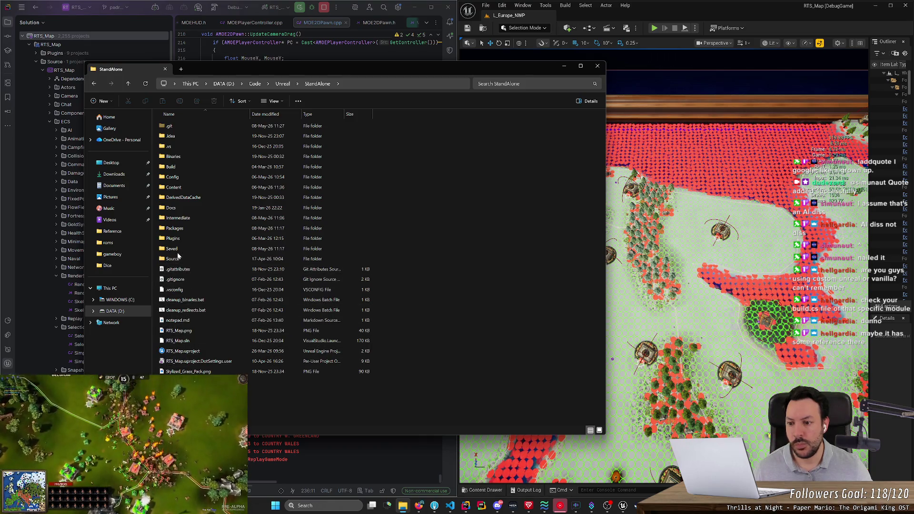
pyautogui.doubleClick(176, 257)
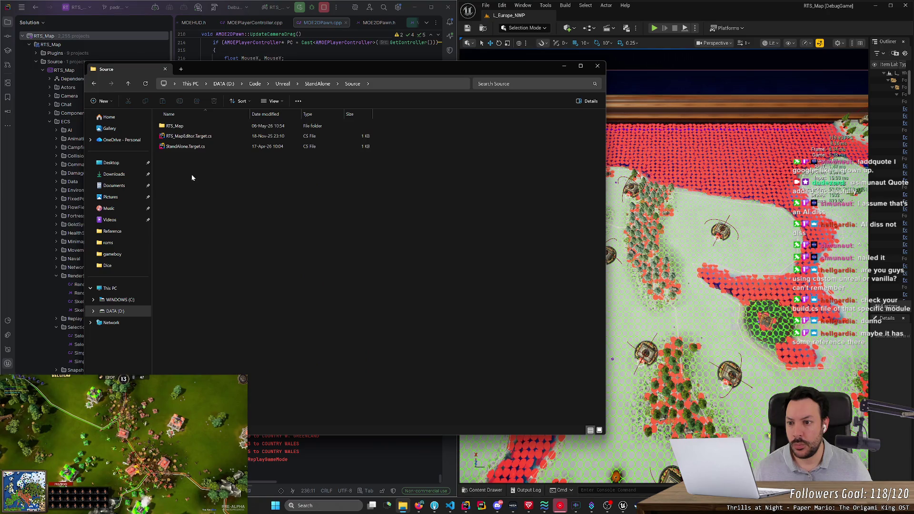
pyautogui.doubleClick(202, 146)
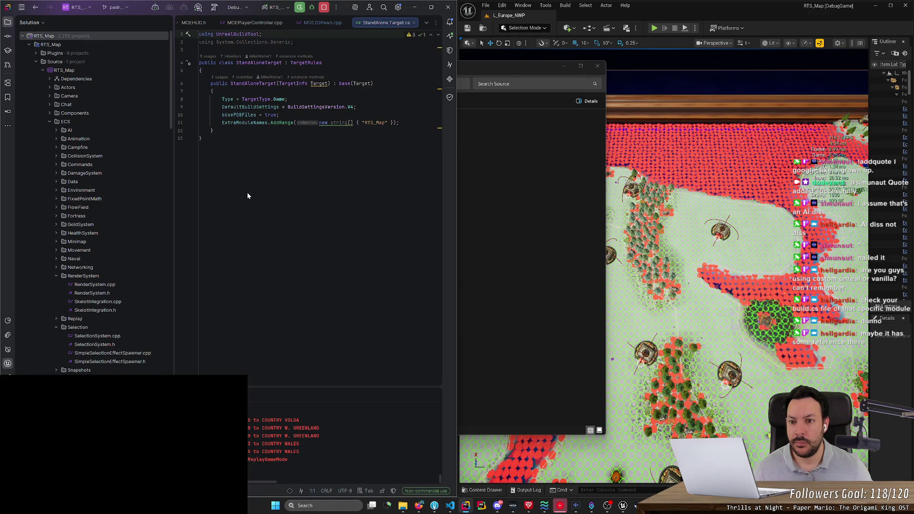
# Open RTS_MapEditor.Target.cs as well and take Explorer back up to the StandAlone folder.
pyautogui.click(487, 232)
pyautogui.click(212, 138)
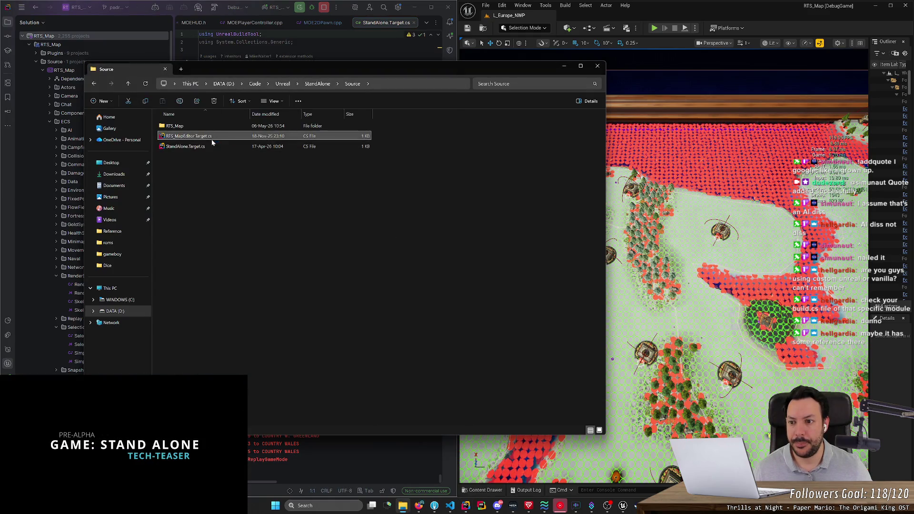
pyautogui.click(479, 245)
pyautogui.hotkey('alt', 'Up')
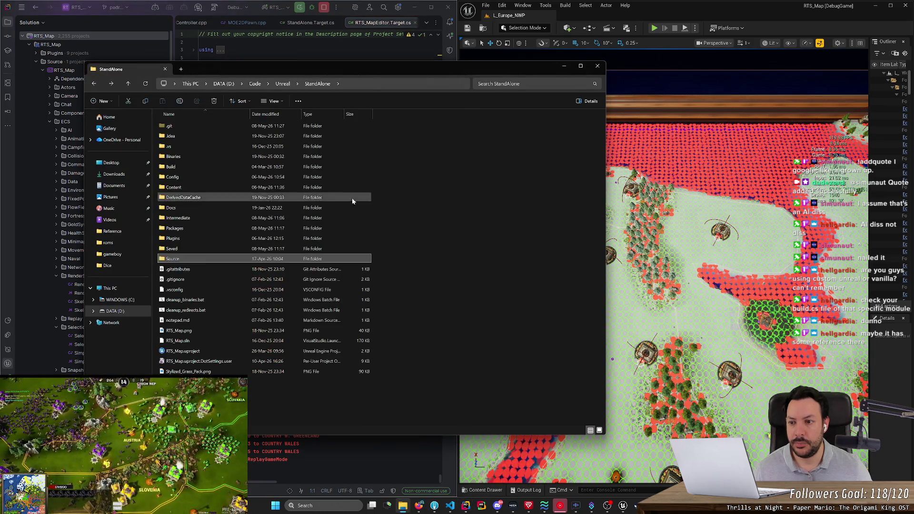
pyautogui.doubleClick(244, 260)
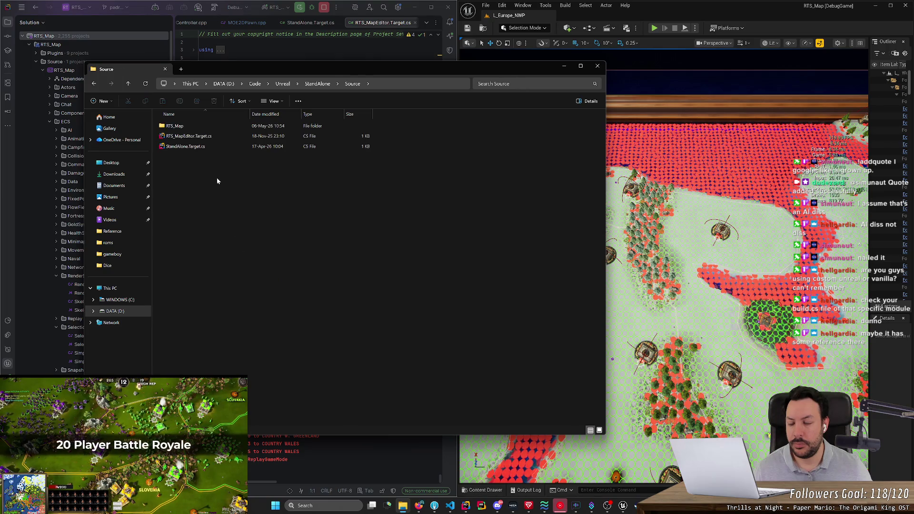
pyautogui.doubleClick(224, 127)
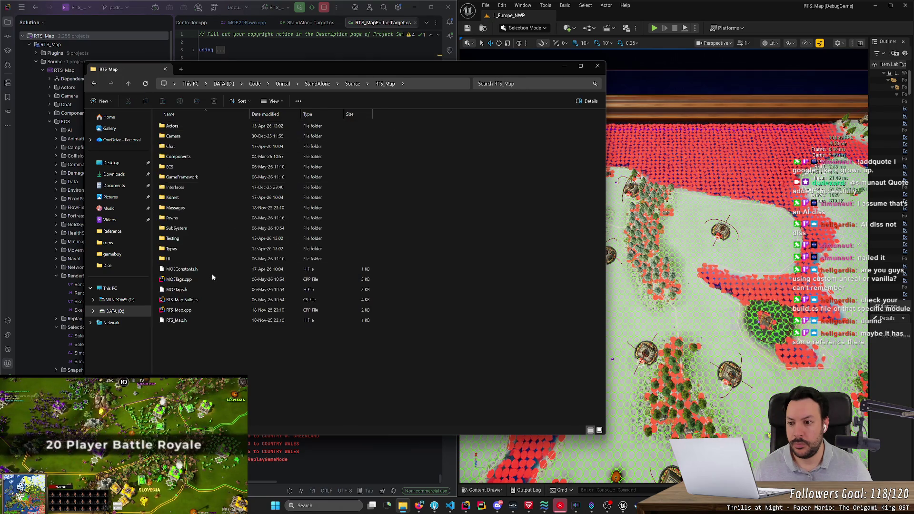
pyautogui.hotkey('alt', 'Up')
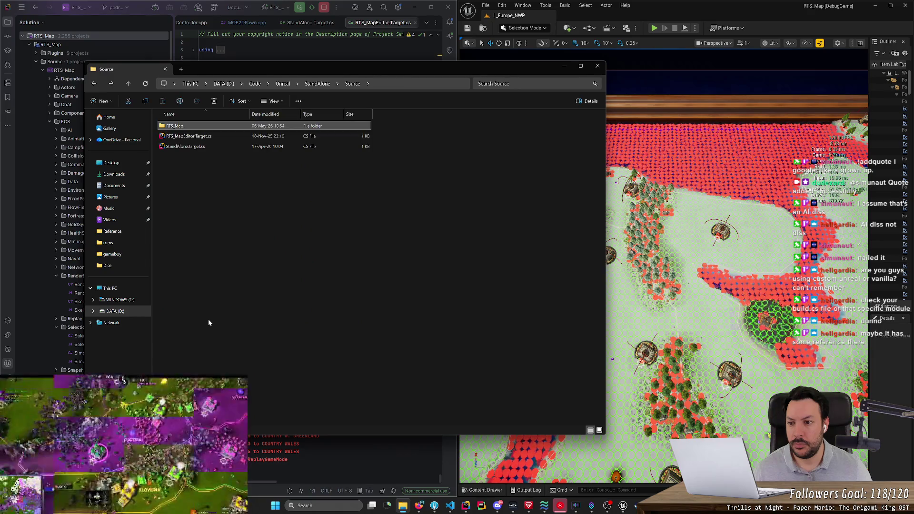
pyautogui.hotkey('alt', 'Up')
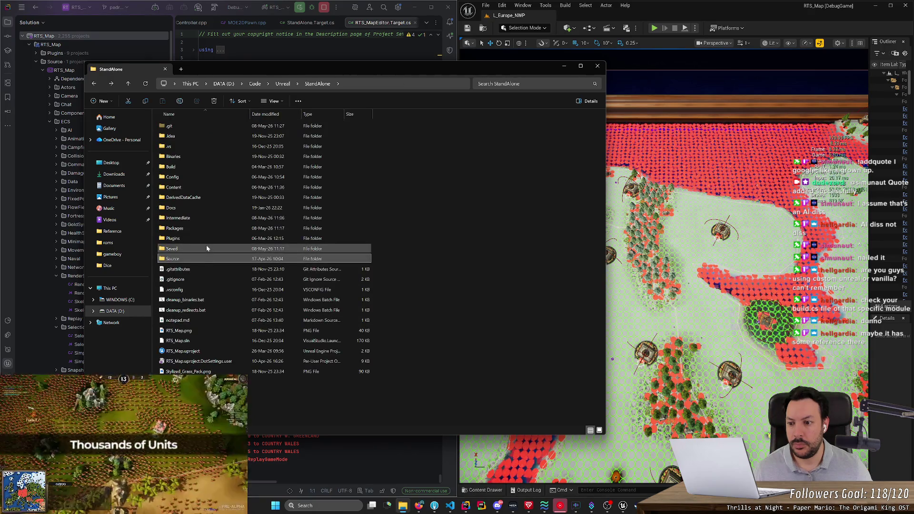
pyautogui.doubleClick(207, 230)
pyautogui.hotkey('alt', 'Left')
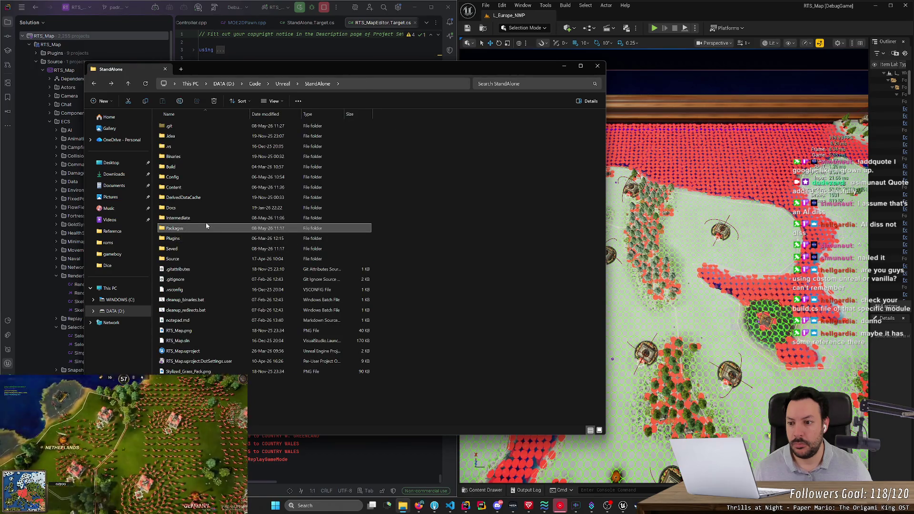
pyautogui.doubleClick(209, 167)
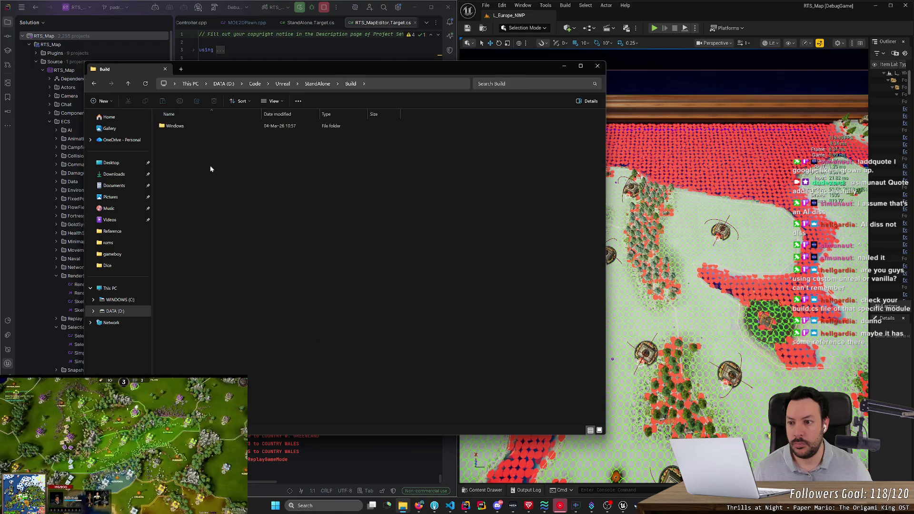
pyautogui.hotkey('alt', 'Left')
pyautogui.doubleClick(211, 165)
pyautogui.doubleClick(213, 124)
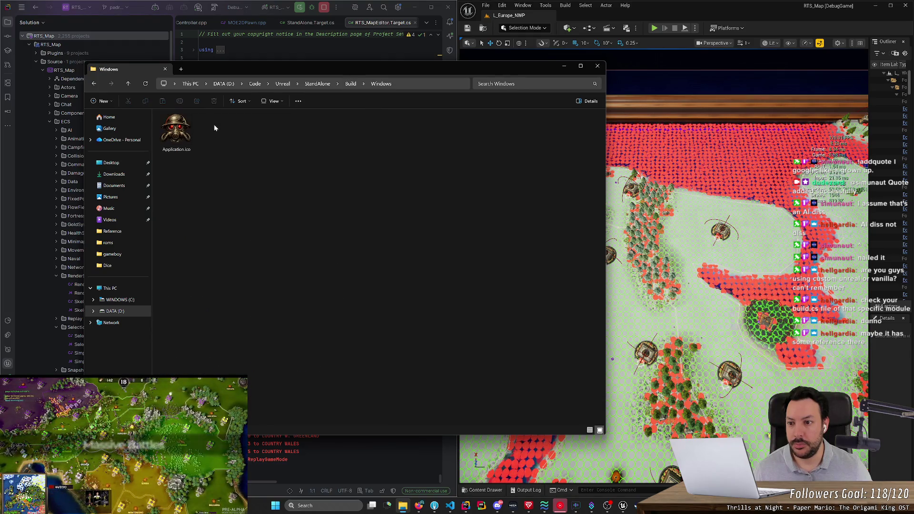
pyautogui.hotkey('ctrl', 'shift', '6')
pyautogui.hotkey('ctrl', 'shift', '2')
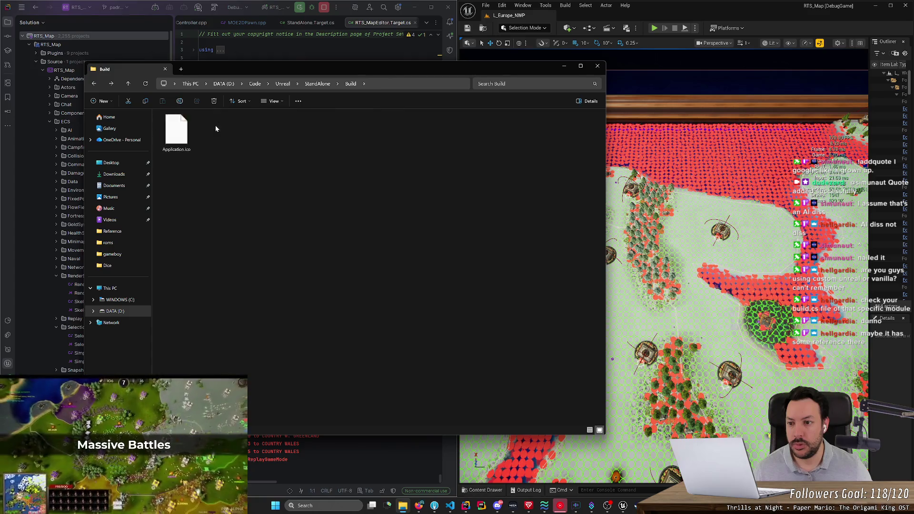
pyautogui.hotkey('alt', 'Left')
pyautogui.hotkey('alt', 'Left')
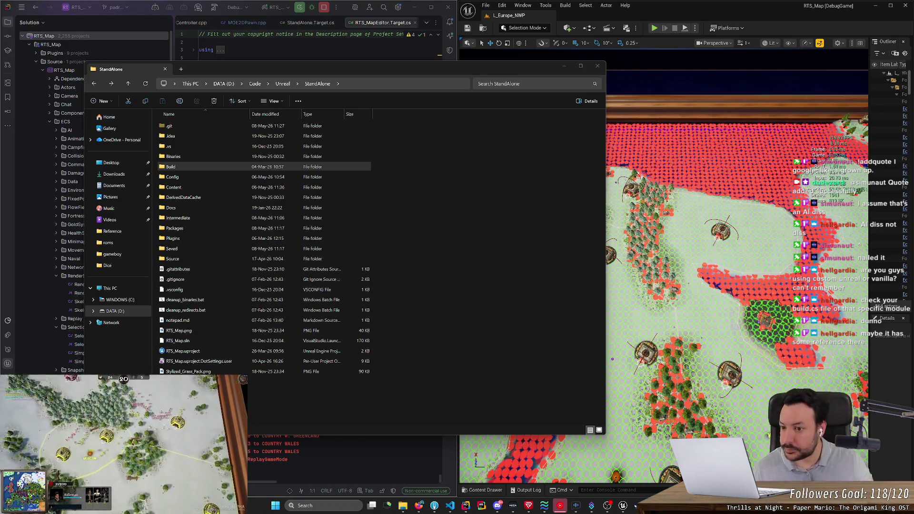
pyautogui.click(281, 167)
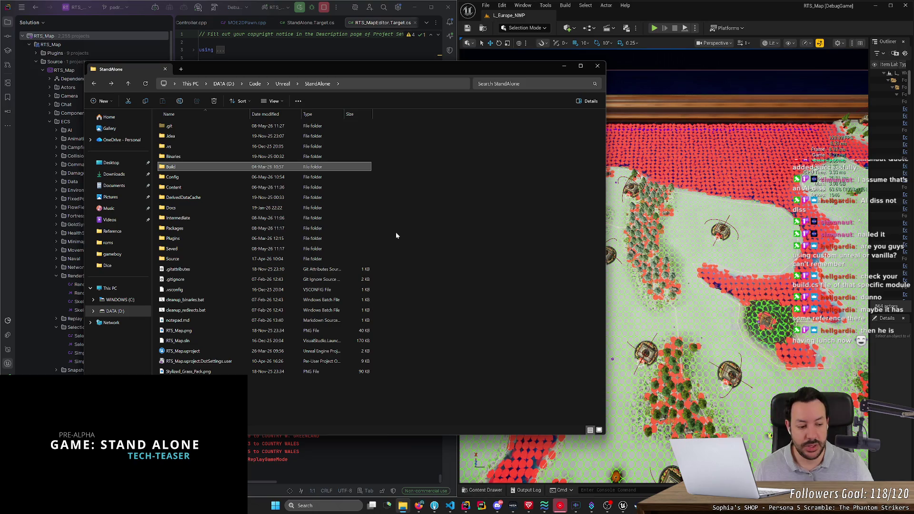
# Peek into the Binaries and Build folders, then minimize File Explorer.
pyautogui.doubleClick(268, 157)
pyautogui.hotkey('alt', 'Left')
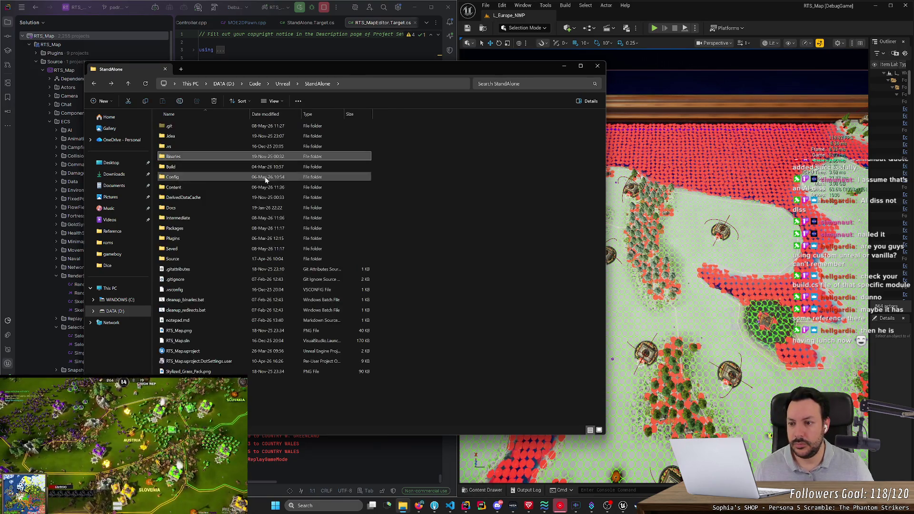
pyautogui.doubleClick(268, 168)
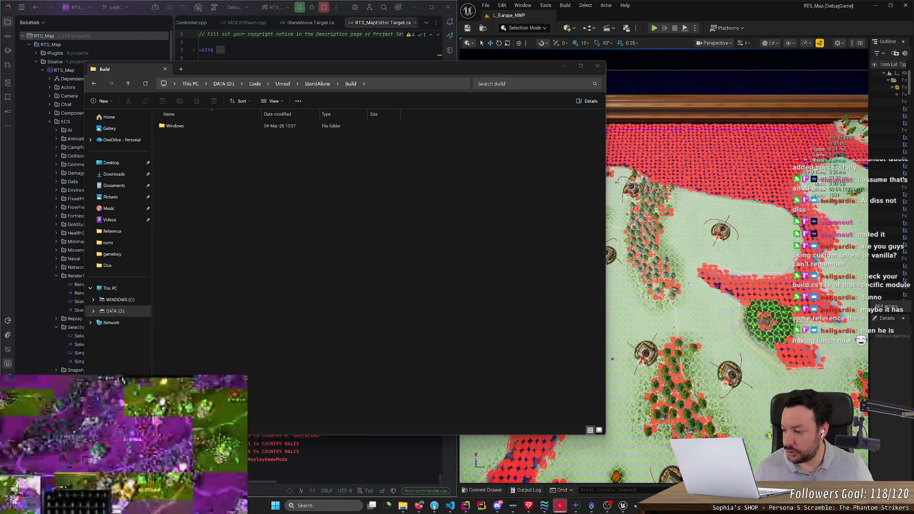
pyautogui.click(563, 66)
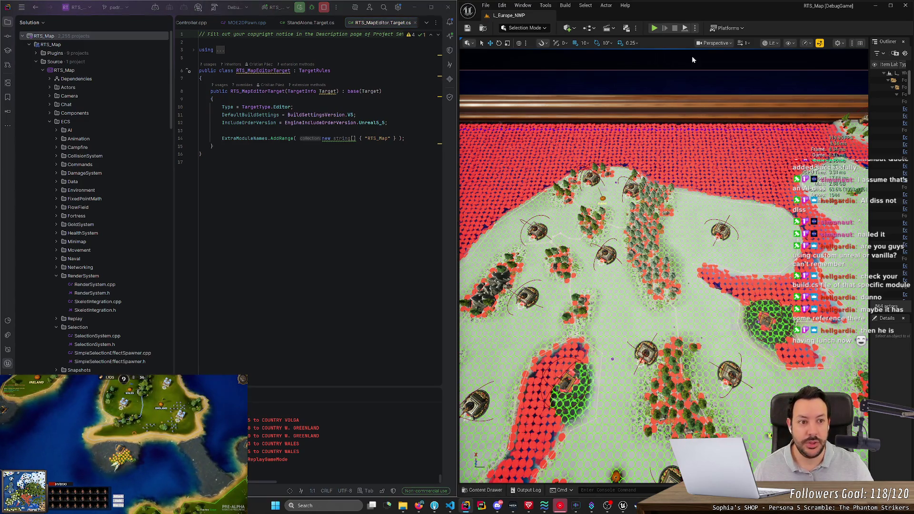
pyautogui.click(727, 28)
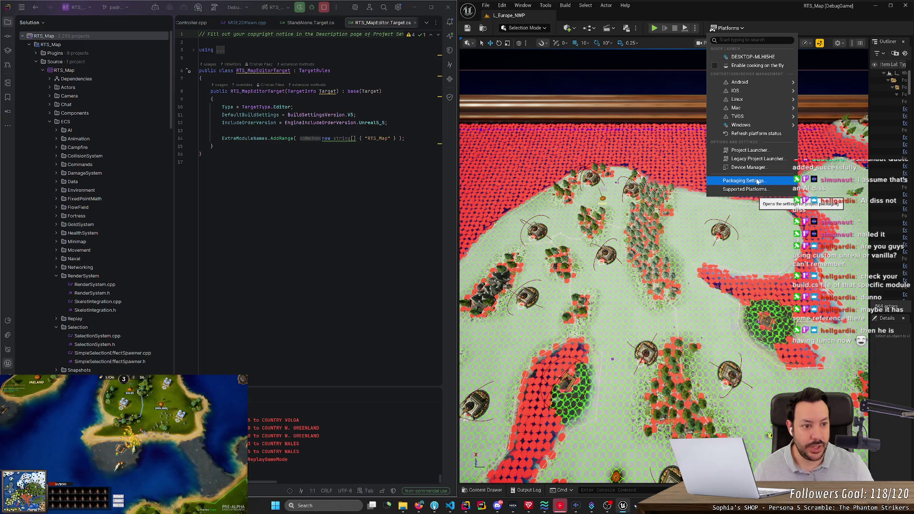
pyautogui.click(757, 181)
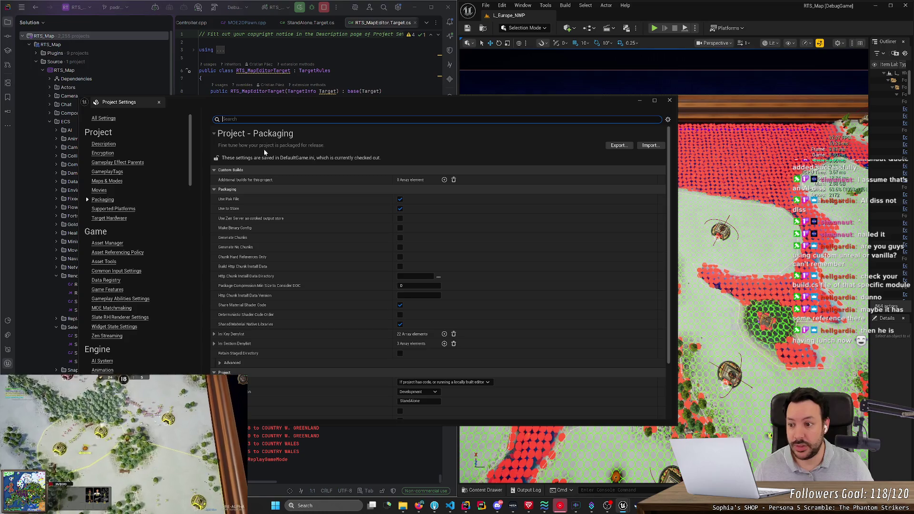
pyautogui.write('superl')
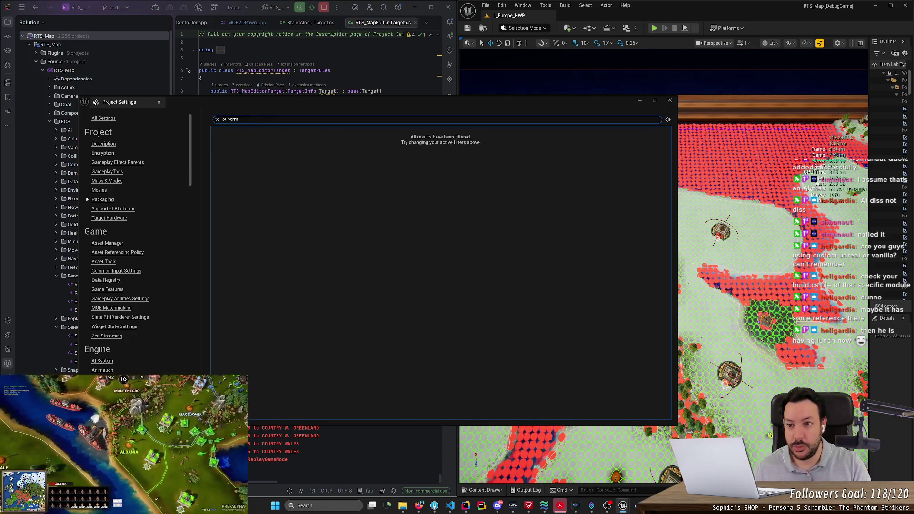
pyautogui.write('uminal')
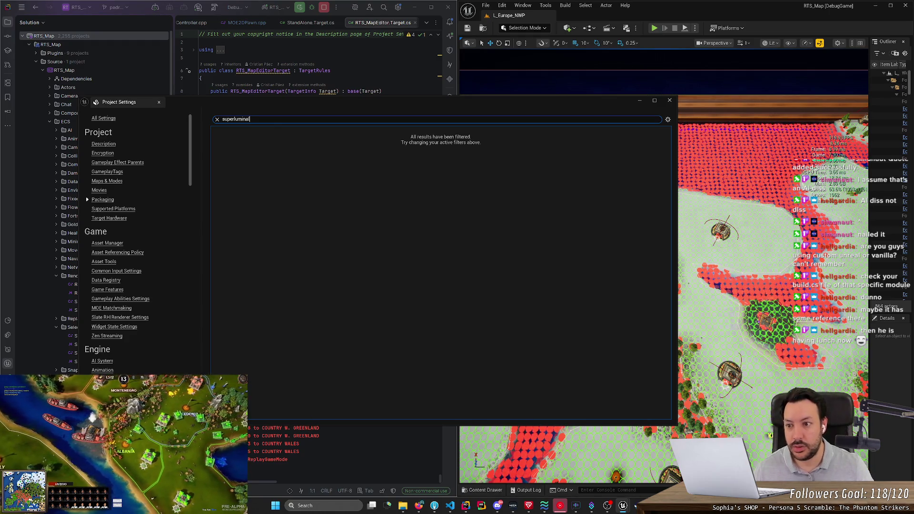
pyautogui.press('Escape')
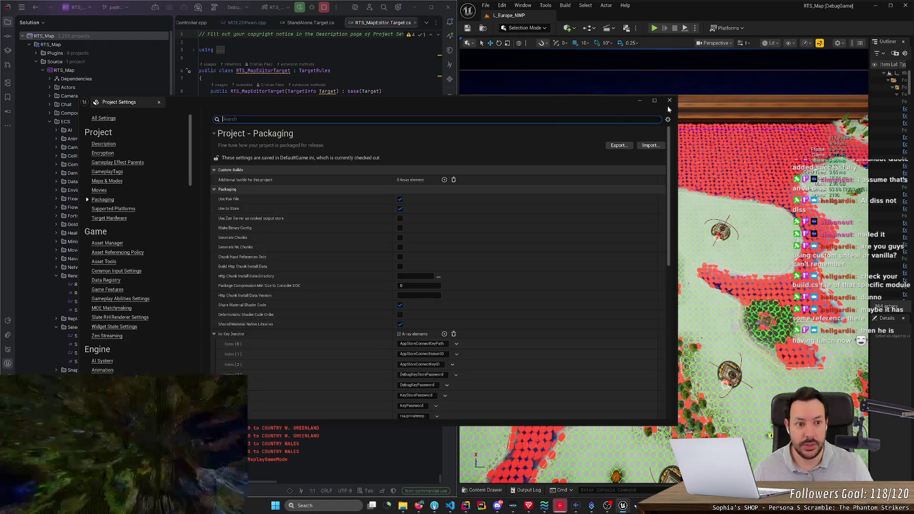
pyautogui.click(671, 101)
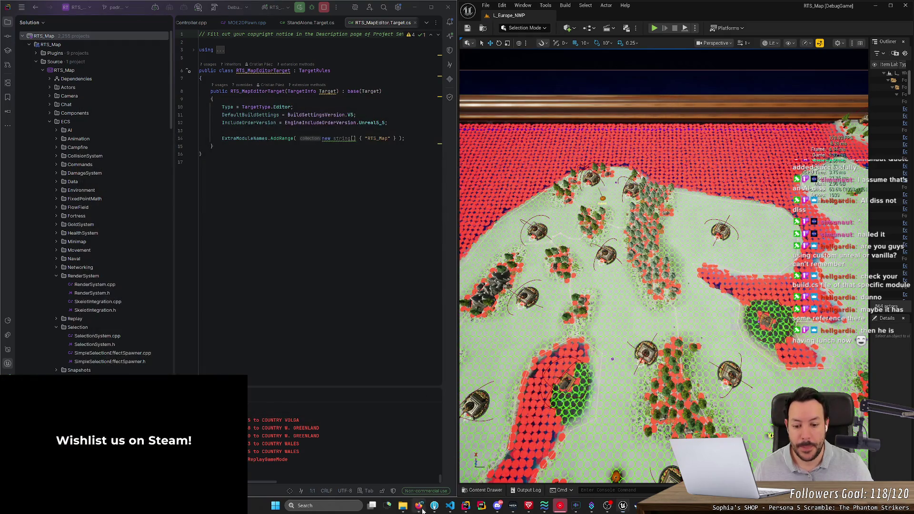
# Change the Google query to 'SuperLuminal.lib unreal' and run the search.
pyautogui.click(421, 509)
pyautogui.scroll(-1, 595, 214)
pyautogui.click(620, 43)
pyautogui.press('BackSpace')
pyautogui.write('unreal')
pyautogui.press('Return')
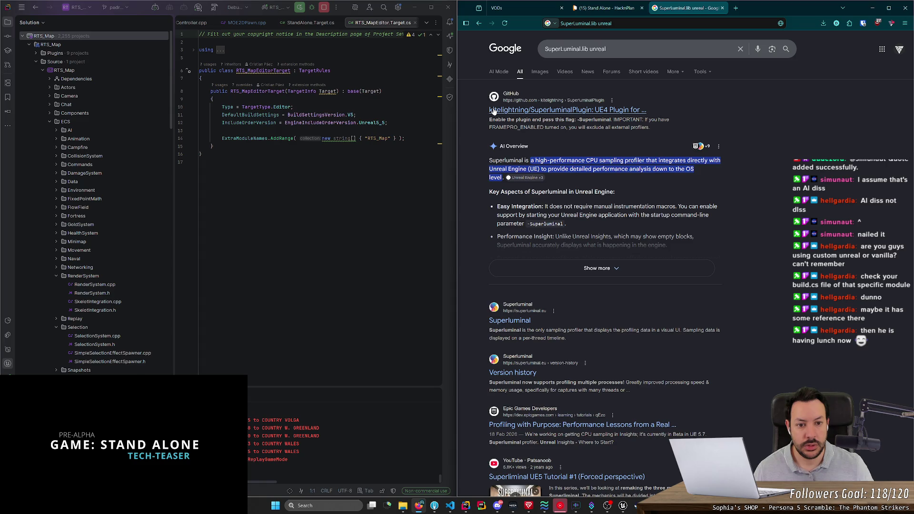
pyautogui.press('super')
# Launch Superluminal, confirm its trial has expired, and quit the profiler.
pyautogui.write('super')
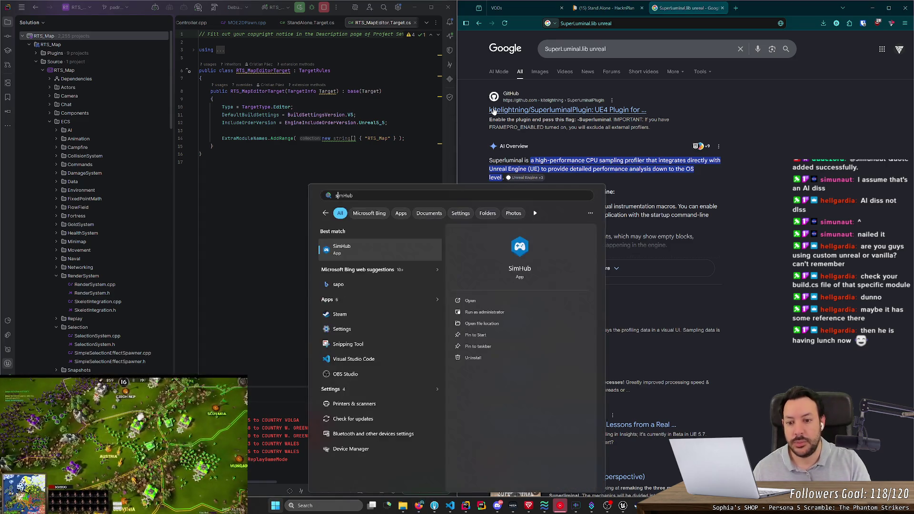
pyautogui.press('Return')
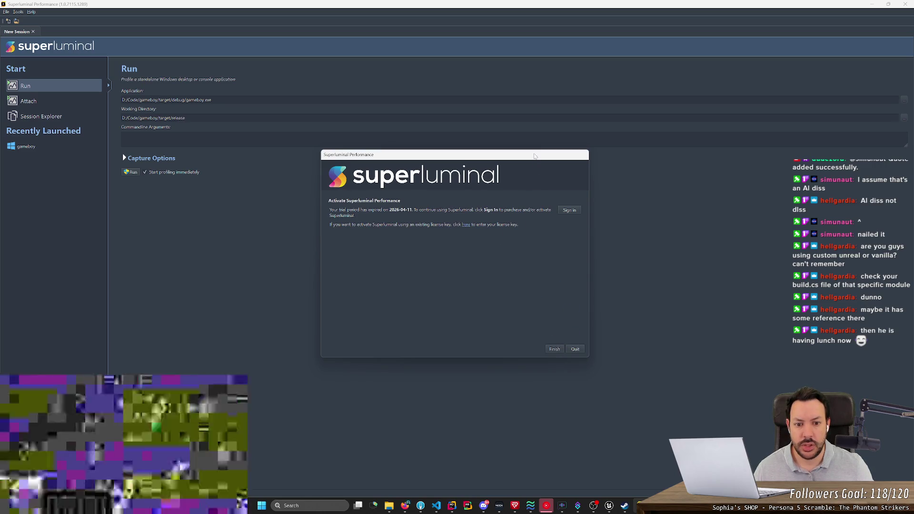
pyautogui.moveTo(534, 156); pyautogui.dragTo(361, 176)
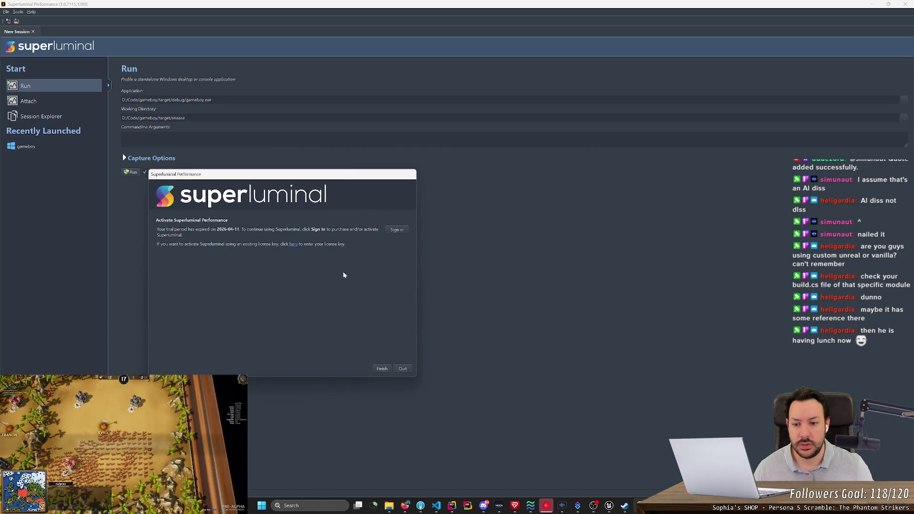
pyautogui.click(380, 370)
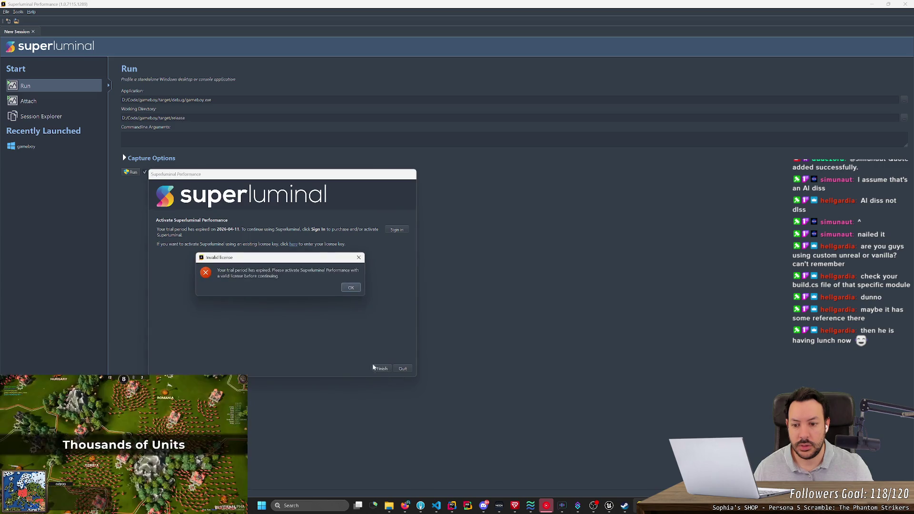
pyautogui.click(353, 290)
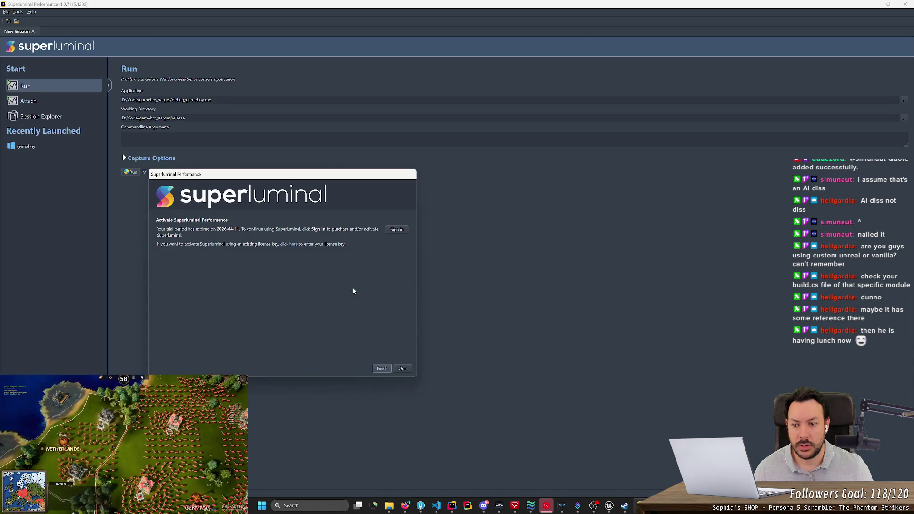
pyautogui.click(382, 369)
pyautogui.click(350, 284)
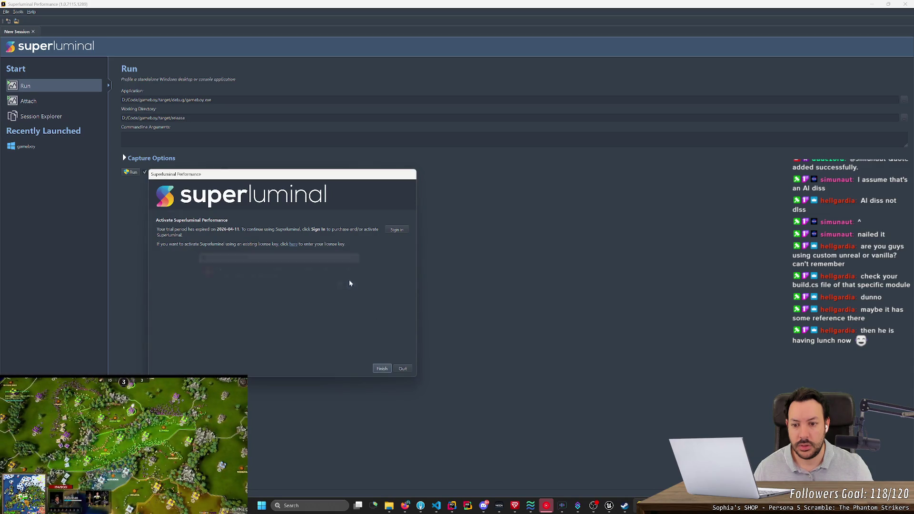
pyautogui.click(402, 368)
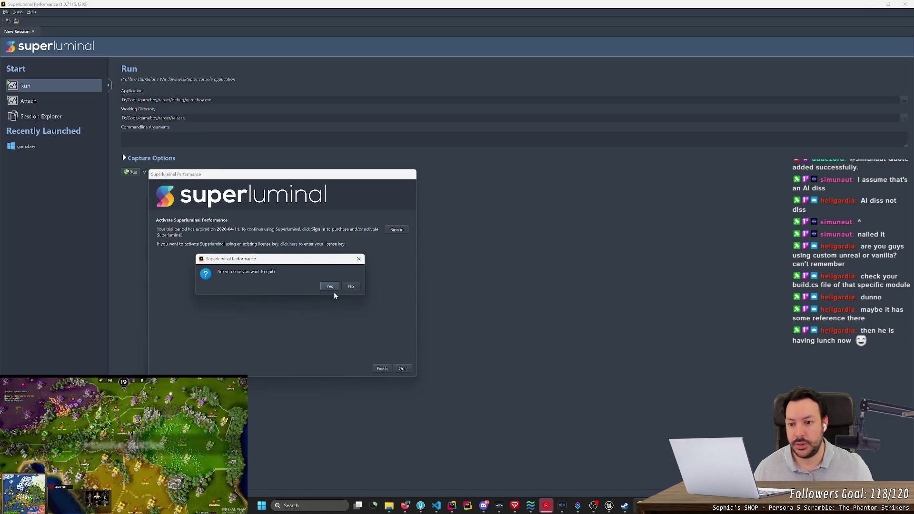
pyautogui.click(330, 286)
# Close the Unreal Editor window from its taskbar icon.
pyautogui.click(623, 505)
pyautogui.rightClick(623, 506)
pyautogui.click(633, 486)
pyautogui.press('super')
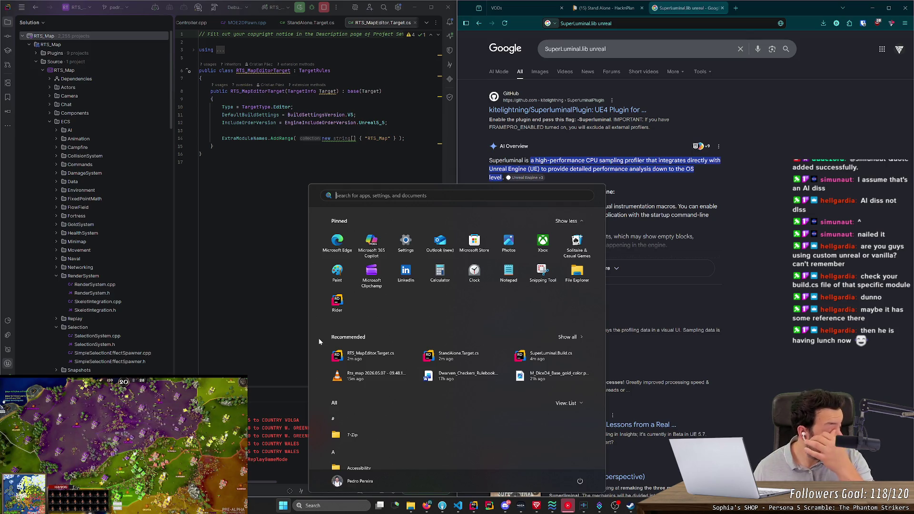
# Uninstall Superluminal Performance through Control Panel's Programs and Features, then close the window.
pyautogui.write('control')
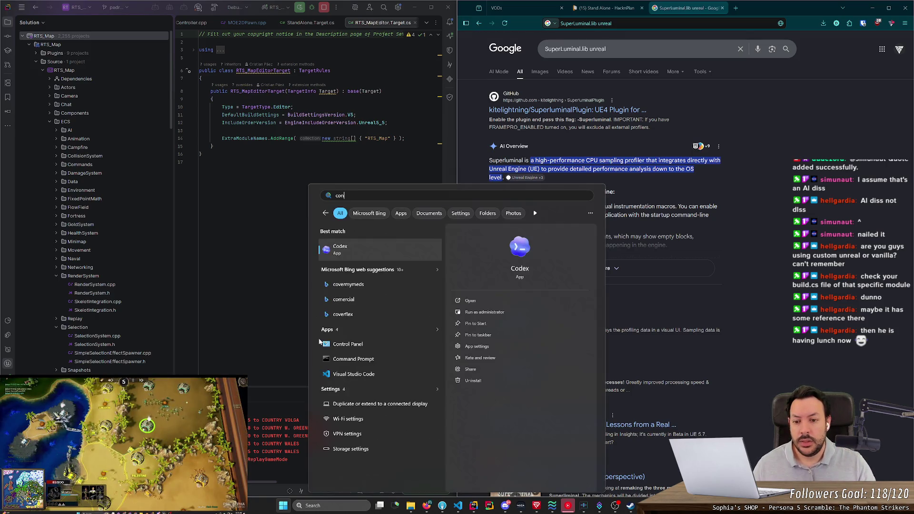
pyautogui.press('Return')
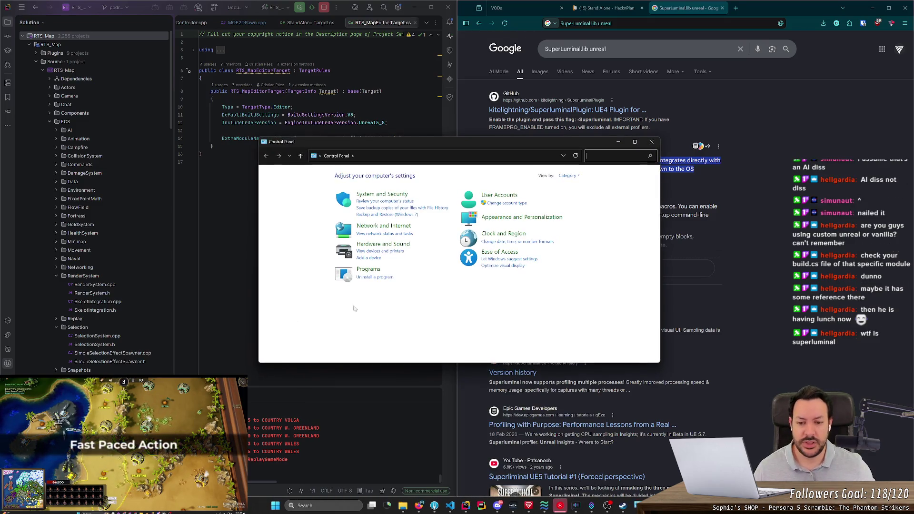
pyautogui.click(375, 263)
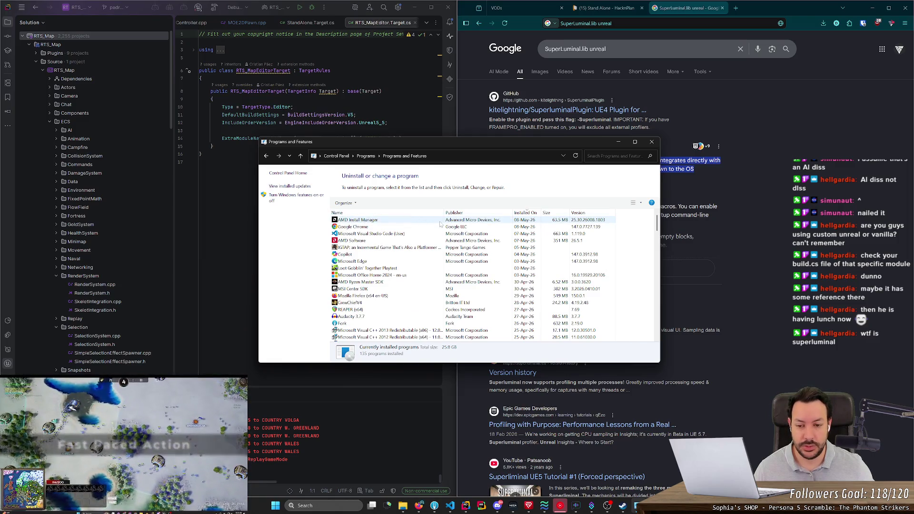
pyautogui.click(609, 156)
pyautogui.write('super')
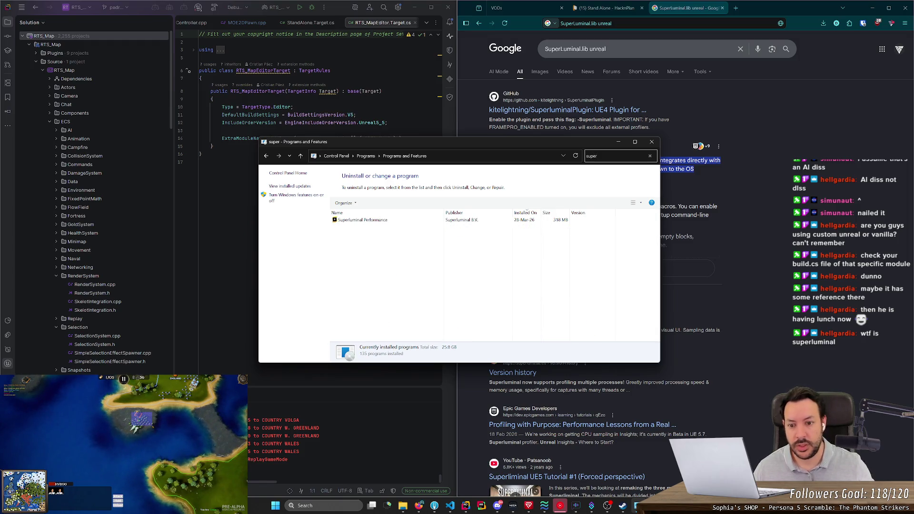
pyautogui.doubleClick(428, 222)
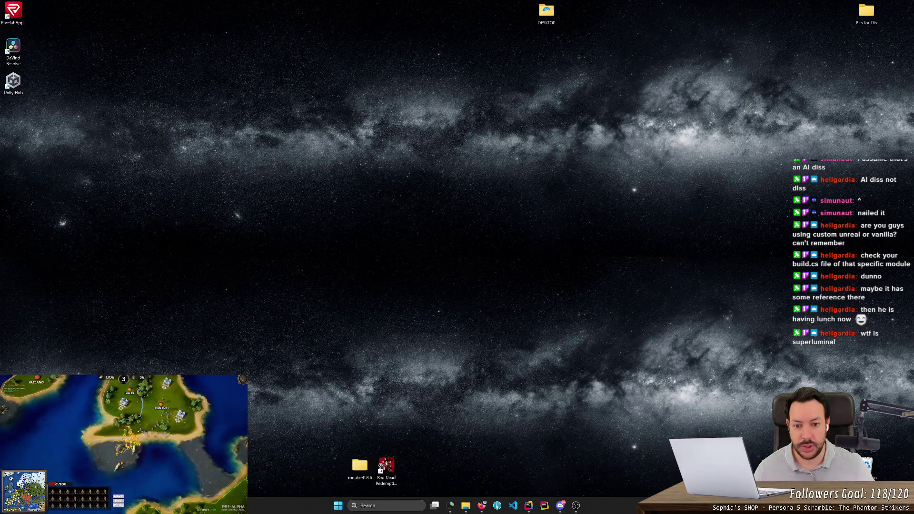
pyautogui.click(501, 312)
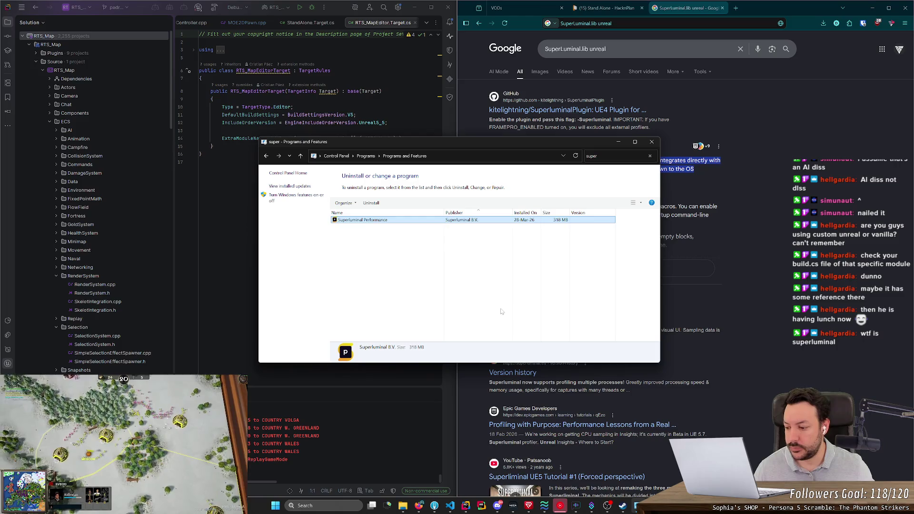
pyautogui.click(651, 142)
# Open superluminal.eu in a new tab and browse its features, then launch RTS_Map from Rider.
pyautogui.click(736, 7)
pyautogui.write('super')
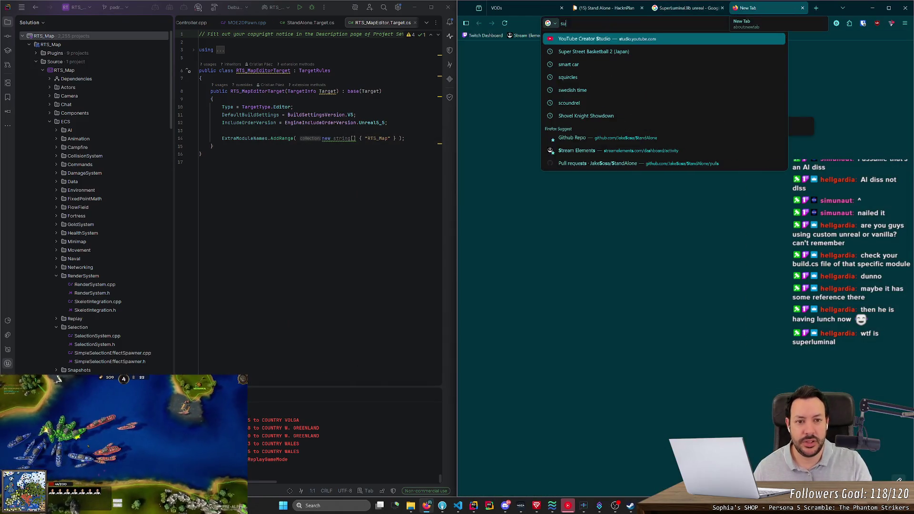
pyautogui.write('luminal')
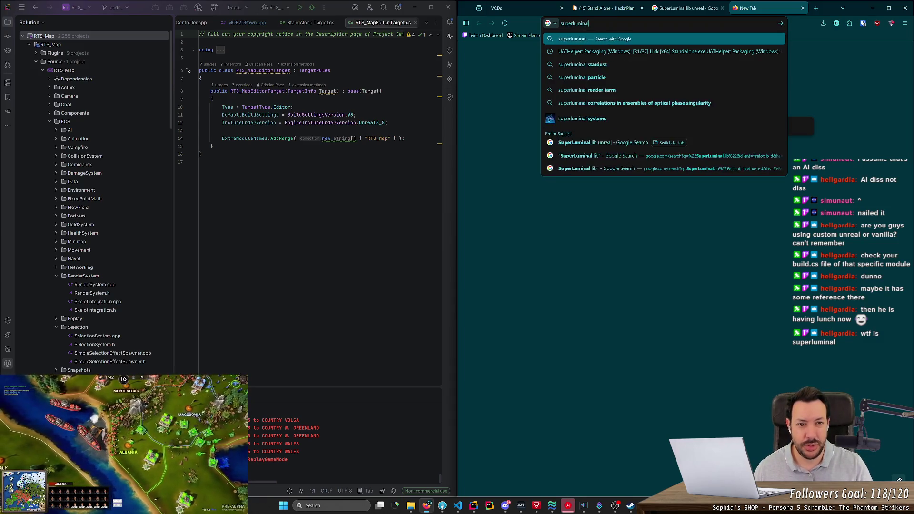
pyautogui.press('Return')
pyautogui.click(505, 127)
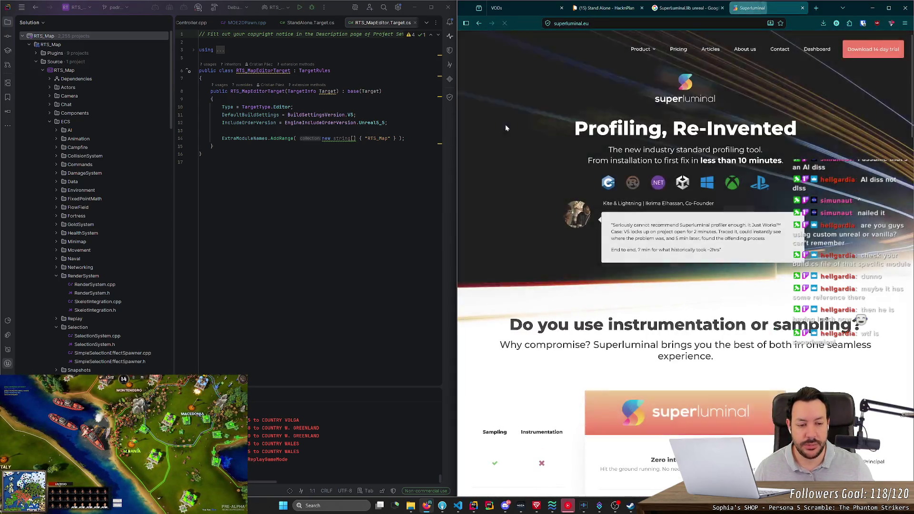
pyautogui.scroll(-10, 584, 239)
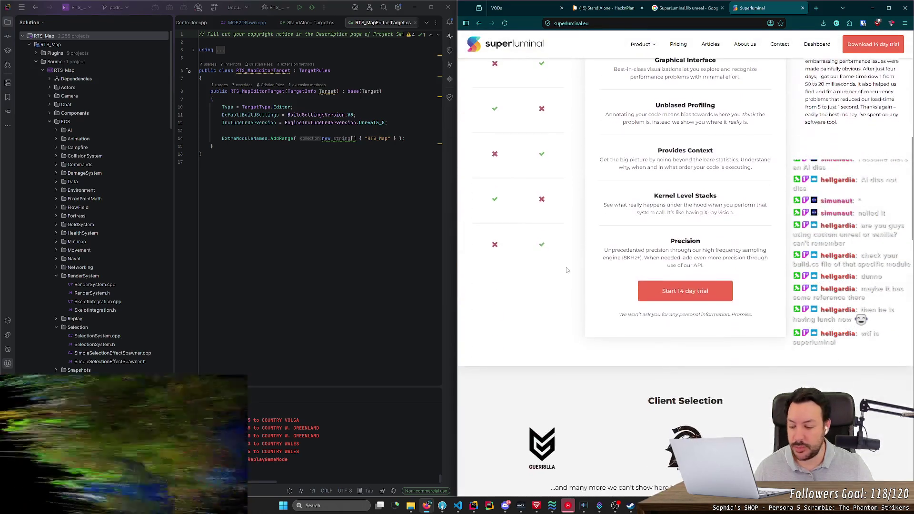
pyautogui.scroll(-5, 567, 270)
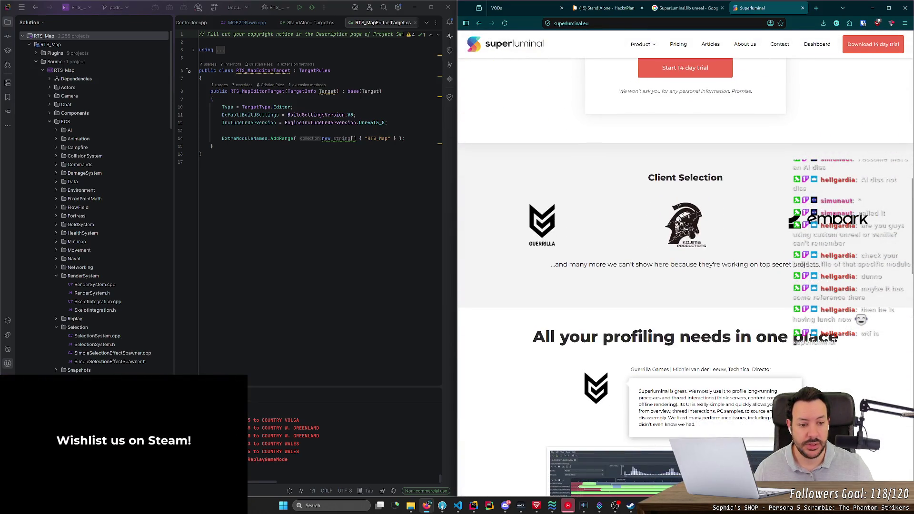
pyautogui.scroll(-2, 556, 199)
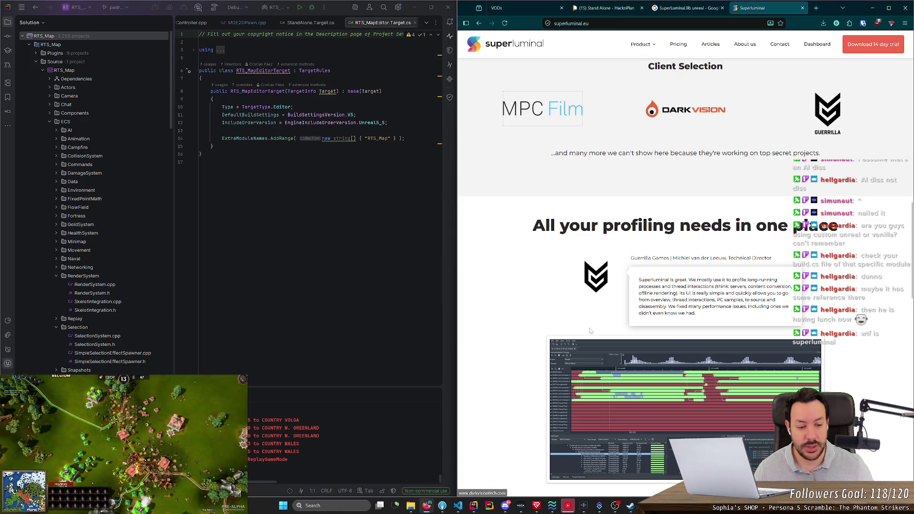
pyautogui.scroll(-4, 633, 223)
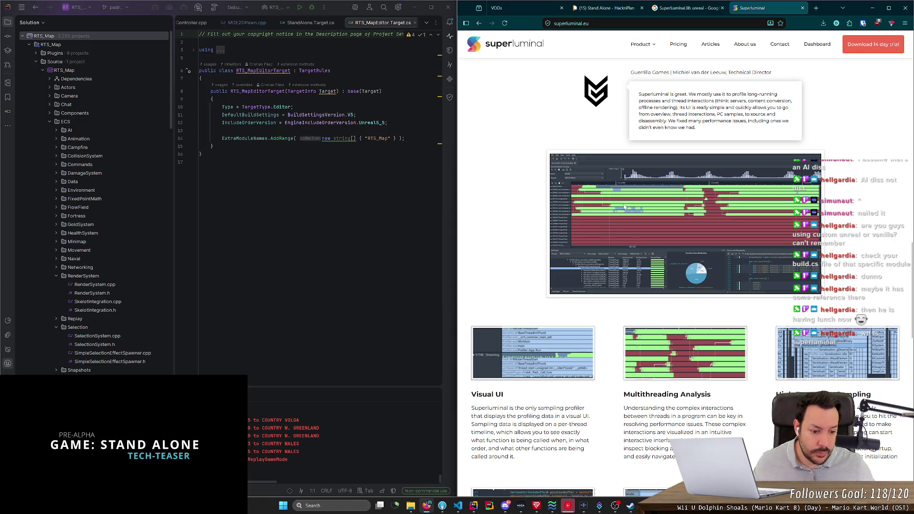
pyautogui.click(190, 162)
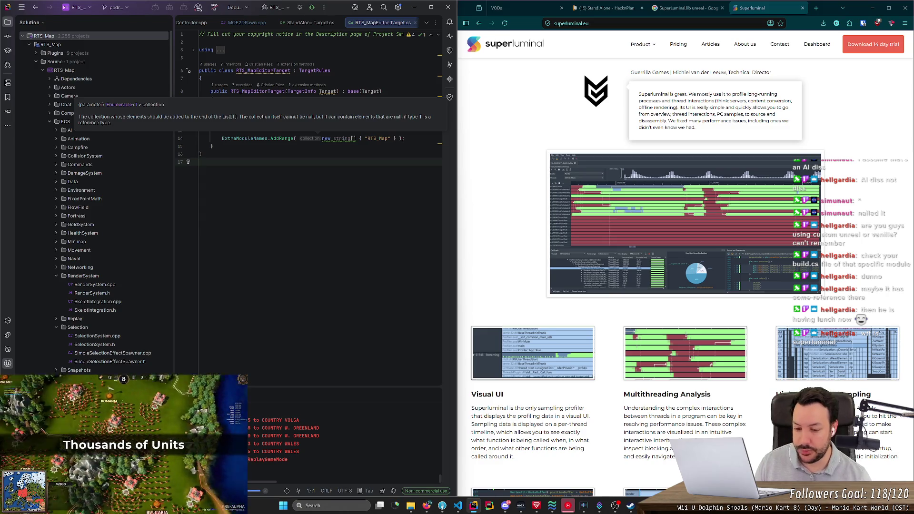
pyautogui.hotkey('ctrl', 'F5')
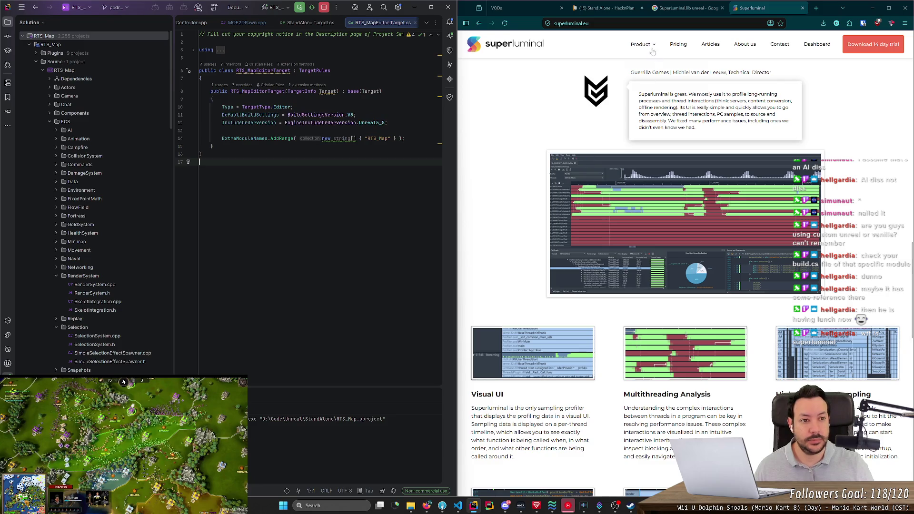
# Add 'package' to the SuperLuminal.lib unreal query on the Google tab and skim the results.
pyautogui.click(686, 7)
pyautogui.click(647, 49)
pyautogui.write('package')
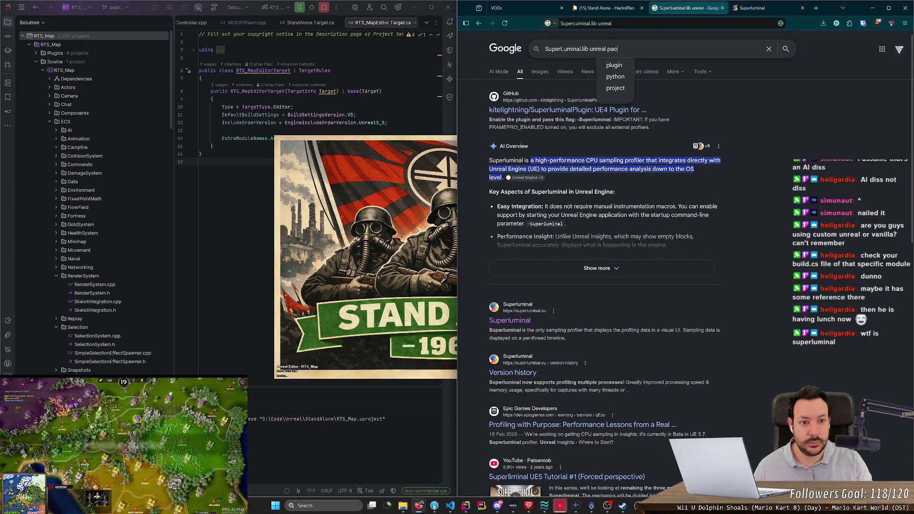
pyautogui.press('Return')
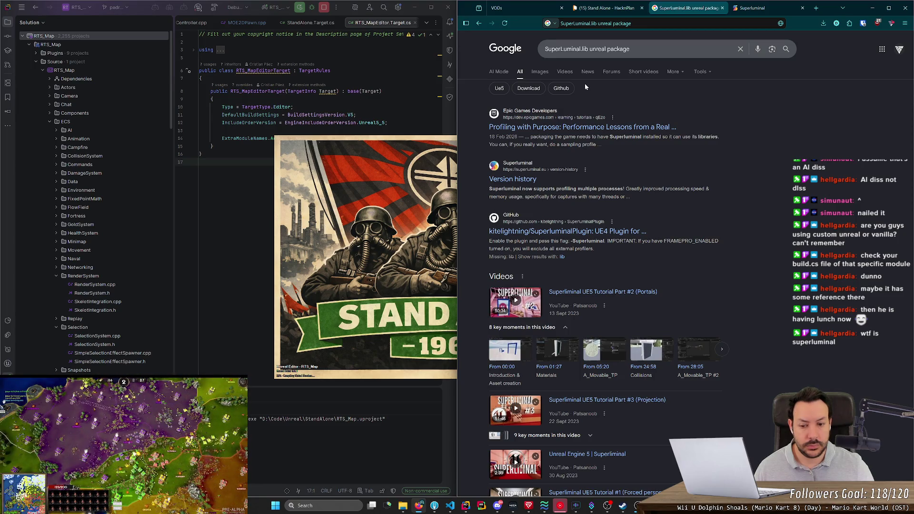
pyautogui.scroll(-5, 705, 236)
pyautogui.scroll(-3, 705, 236)
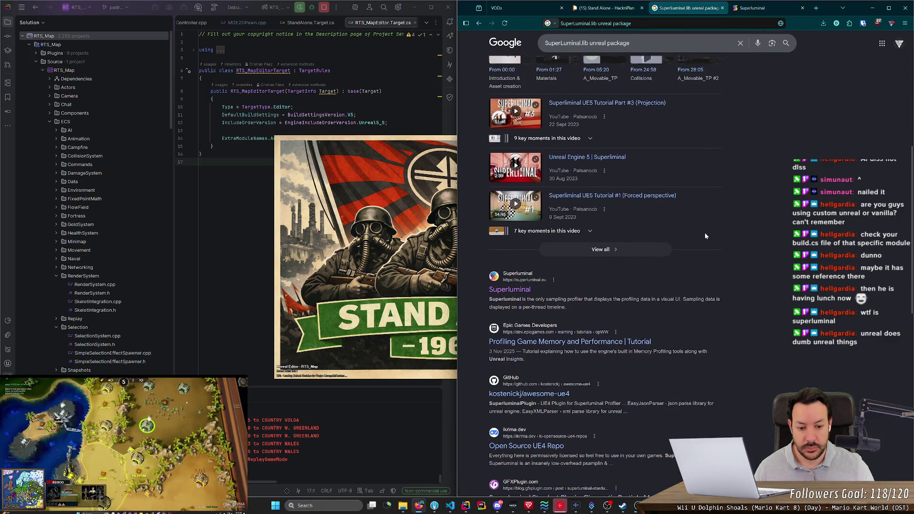
pyautogui.scroll(-1, 705, 236)
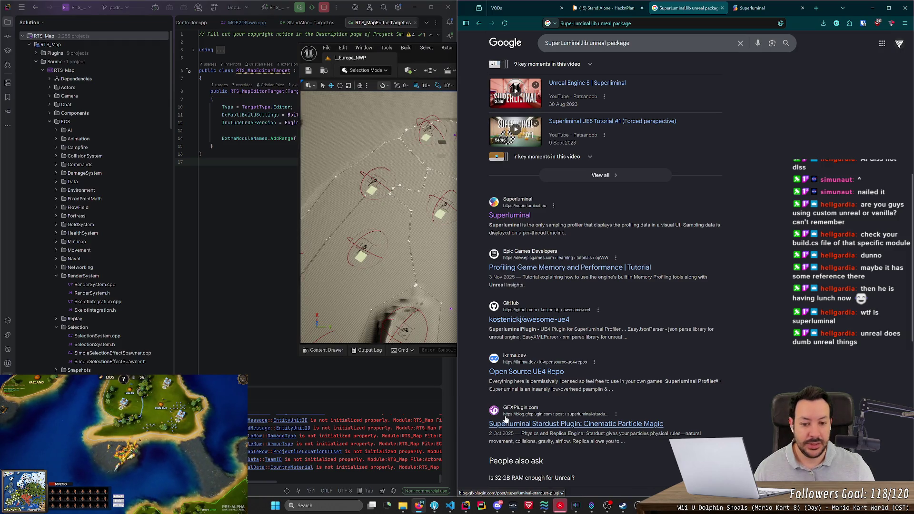
# Run Platforms > Windows > Package Project into the Packages folder, then show the Output Log.
pyautogui.click(433, 54)
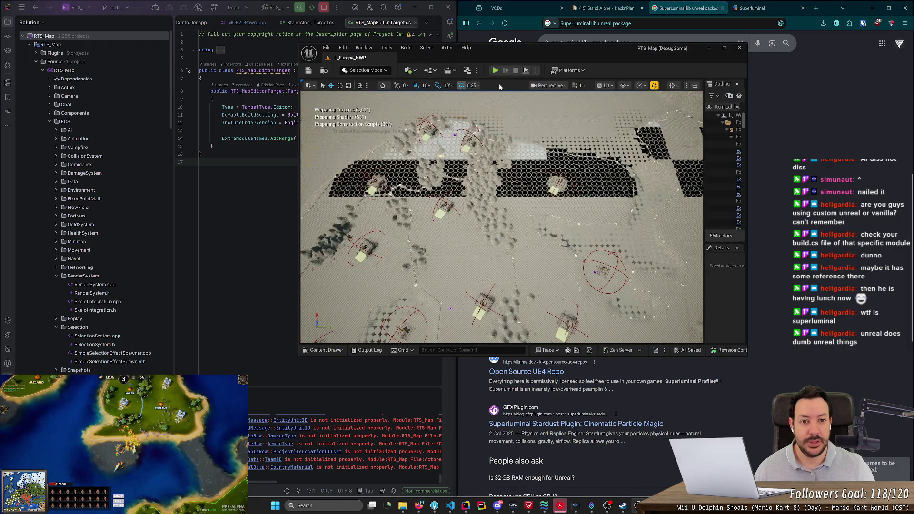
pyautogui.click(568, 70)
pyautogui.moveTo(587, 128)
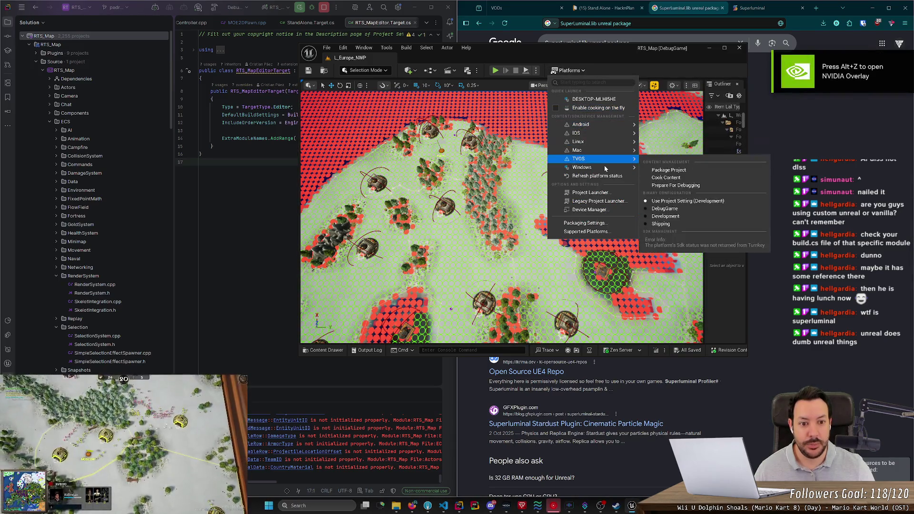
pyautogui.moveTo(588, 168)
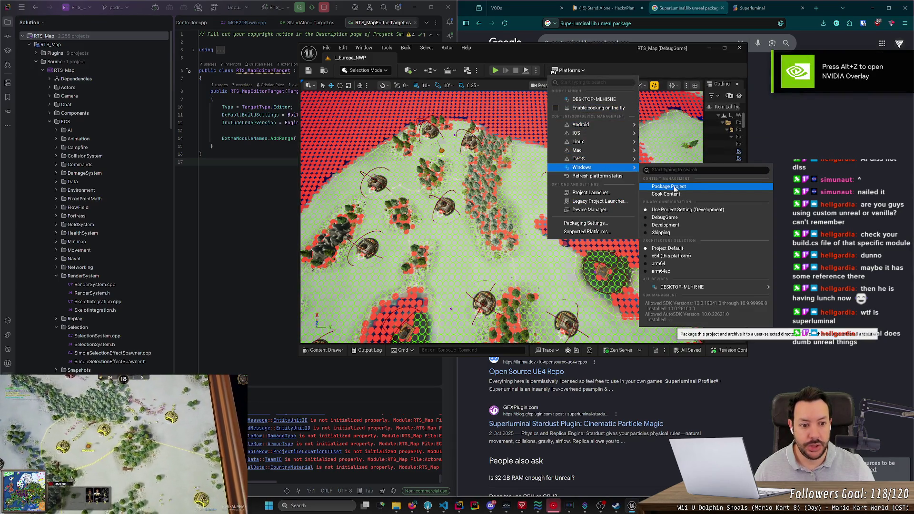
pyautogui.click(675, 189)
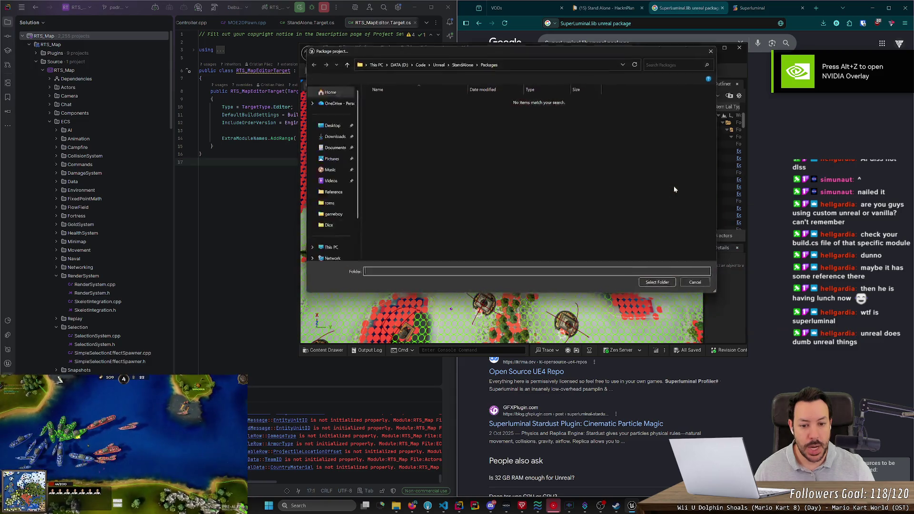
pyautogui.click(662, 286)
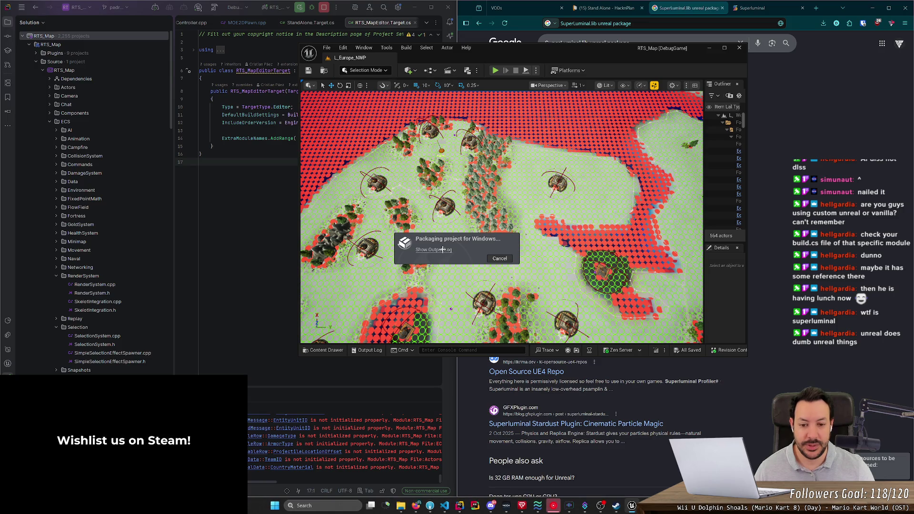
pyautogui.click(605, 300)
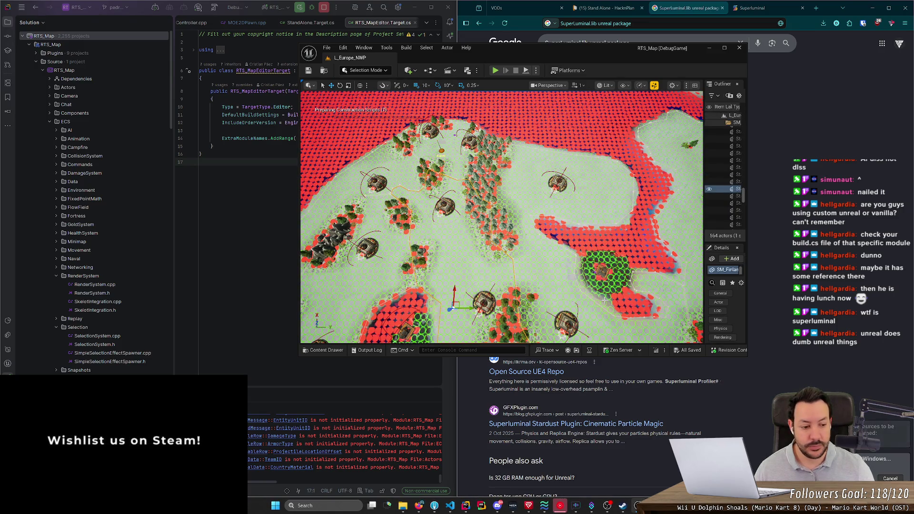
pyautogui.click(742, 282)
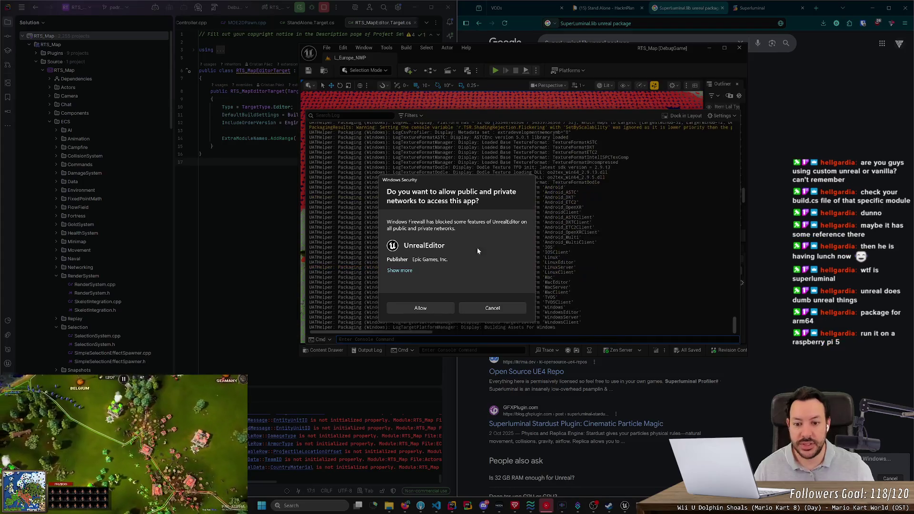
# Grant Unreal Editor firewall access, bring Rider forward, and open Task Manager with Ctrl+Shift+Esc.
pyautogui.click(421, 308)
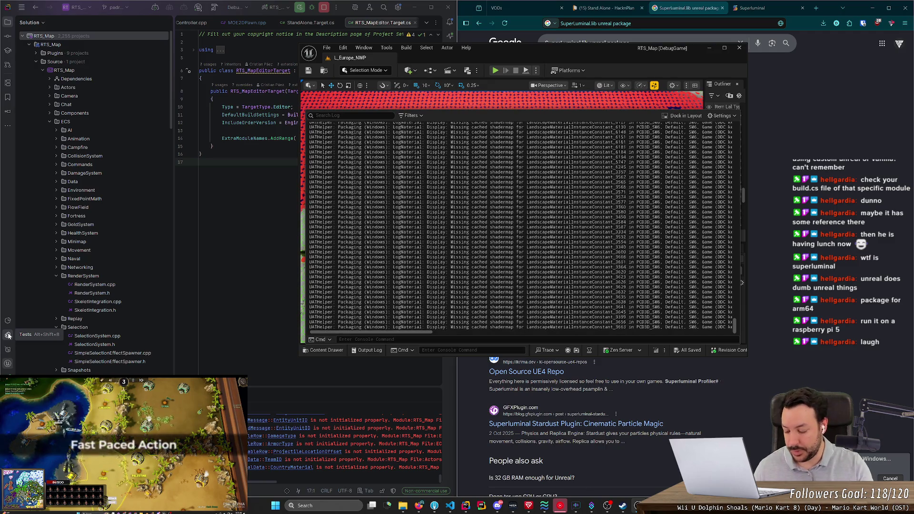
pyautogui.click(391, 389)
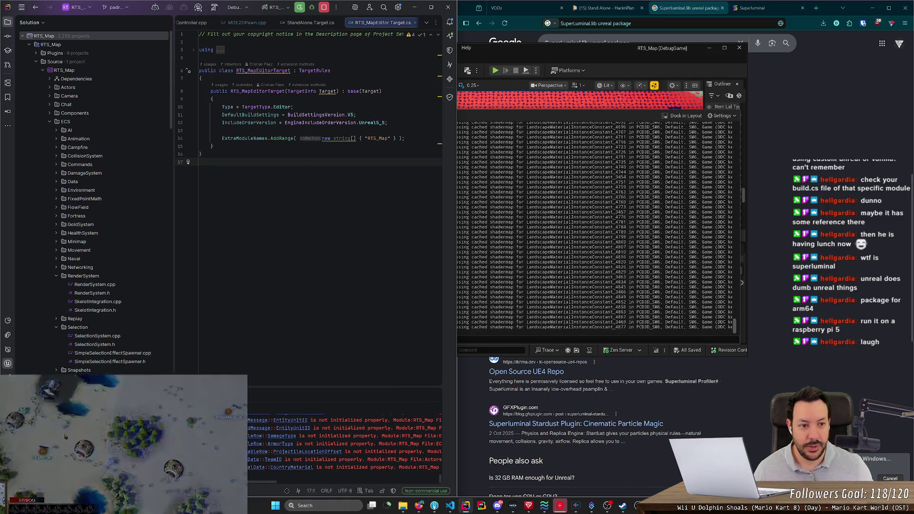
pyautogui.hotkey('ctrl', 'shift', 'Escape')
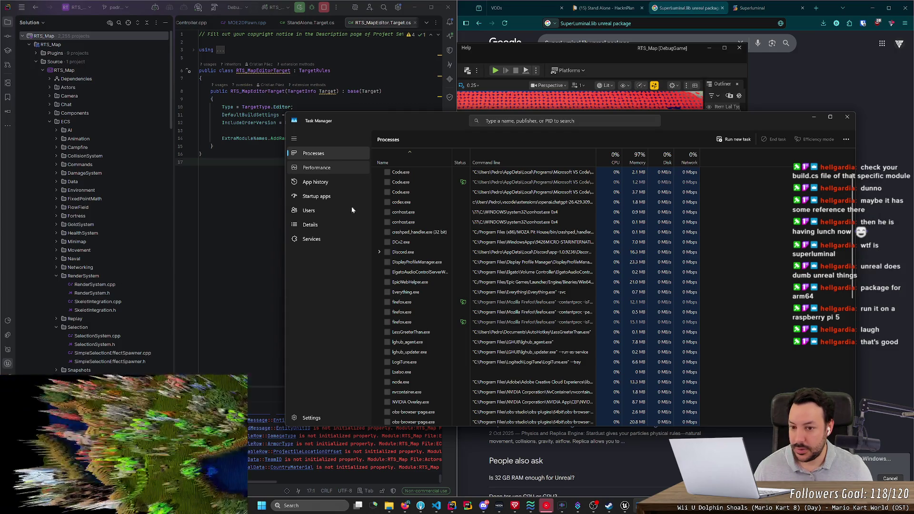
# Move Task Manager up-left and display the CPU graphs, running at 96% utilization and 5.21 GHz.
pyautogui.moveTo(322, 123)
pyautogui.mouseDown()
pyautogui.moveTo(179, 143)
pyautogui.moveTo(122, 92)
pyautogui.moveTo(270, 79)
pyautogui.moveTo(278, 141)
pyautogui.mouseUp()
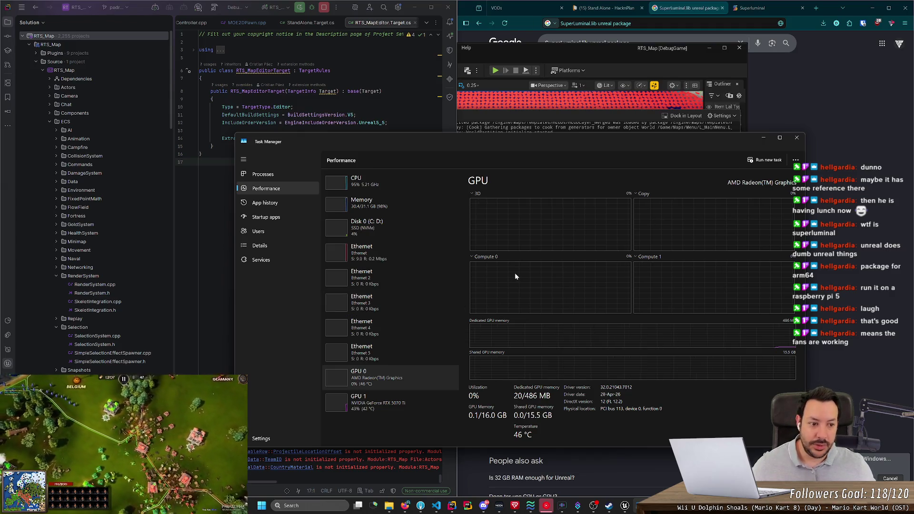
pyautogui.click(405, 183)
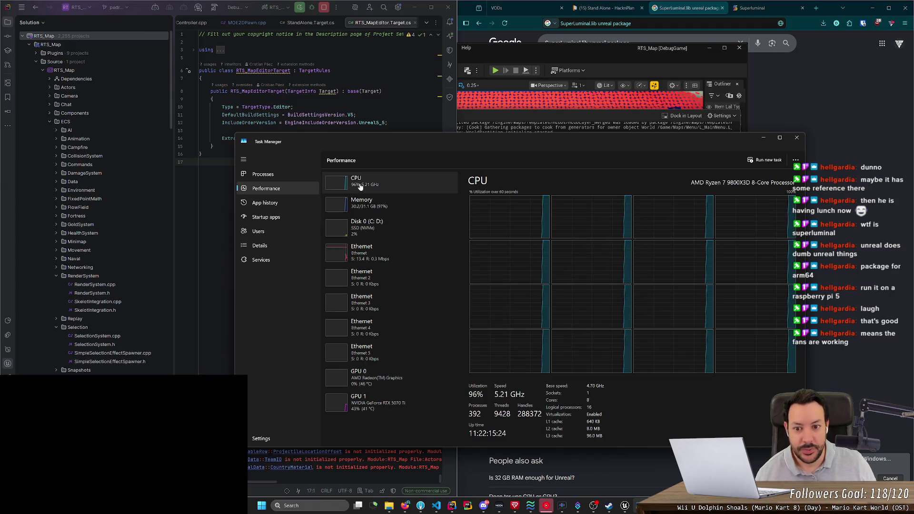
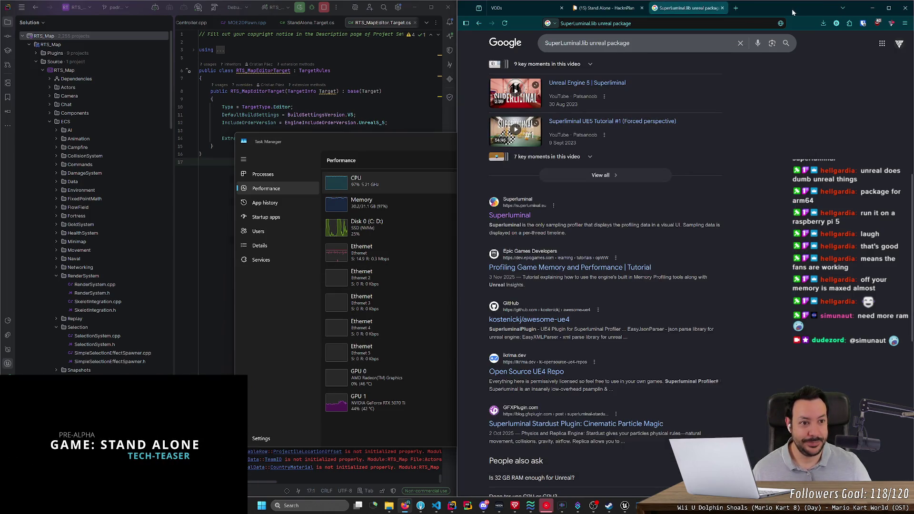
# Move Task Manager aside and open Twitch's Creator Dashboard from the avatar menu in a new tab.
pyautogui.moveTo(433, 142)
pyautogui.mouseDown()
pyautogui.moveTo(166, 66)
pyautogui.moveTo(69, 95)
pyautogui.mouseUp()
pyautogui.click(736, 9)
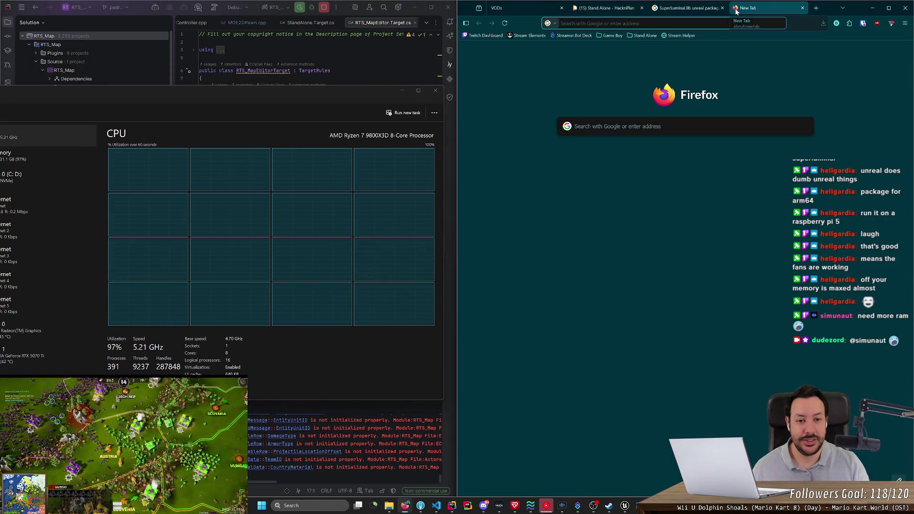
pyautogui.write('twitch.tv')
pyautogui.press('Return')
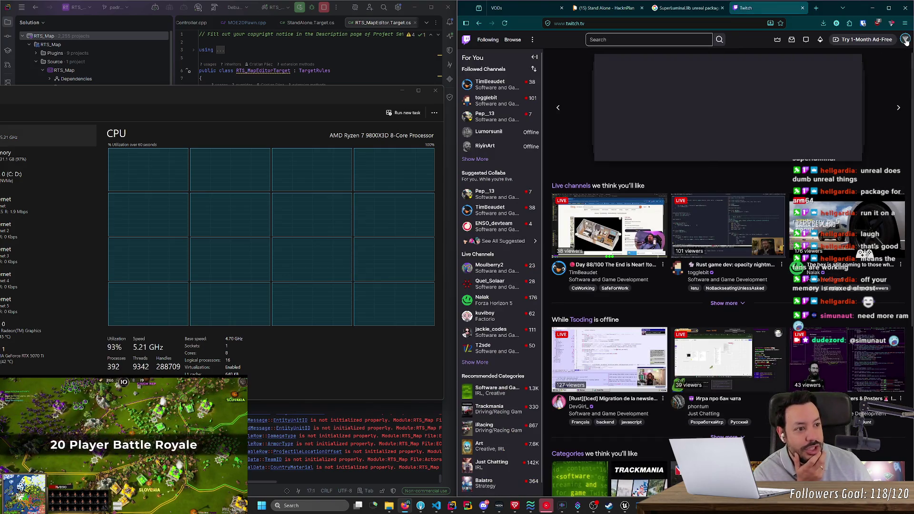
pyautogui.click(906, 40)
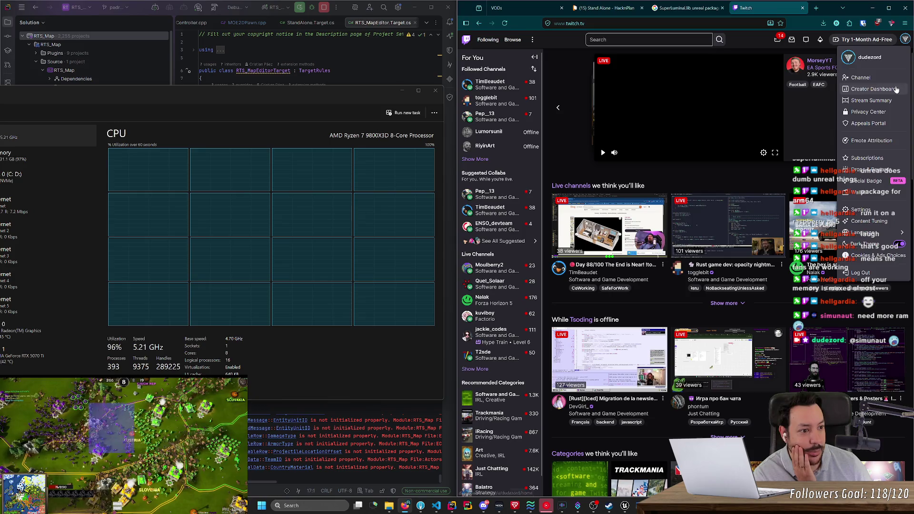
pyautogui.click(880, 89)
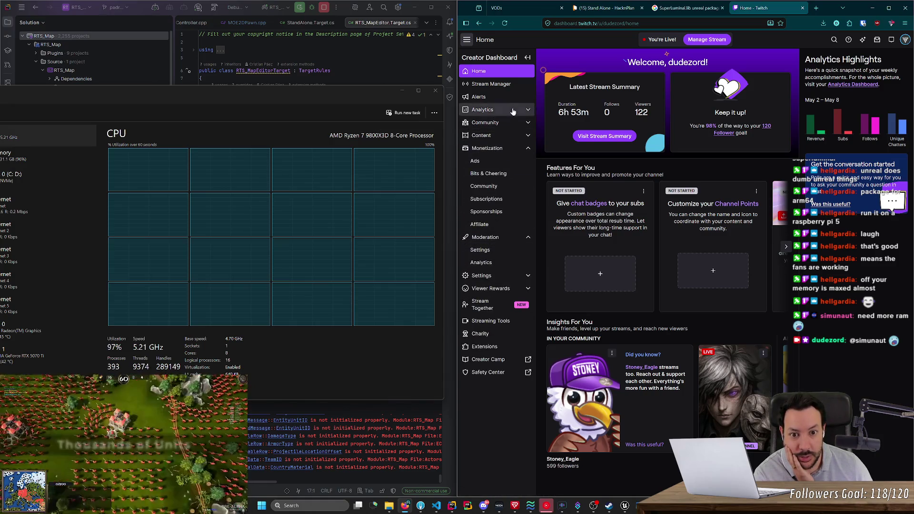
# Review the revenue sources on the Analytics Earnings page.
pyautogui.moveTo(507, 164)
pyautogui.click(519, 224)
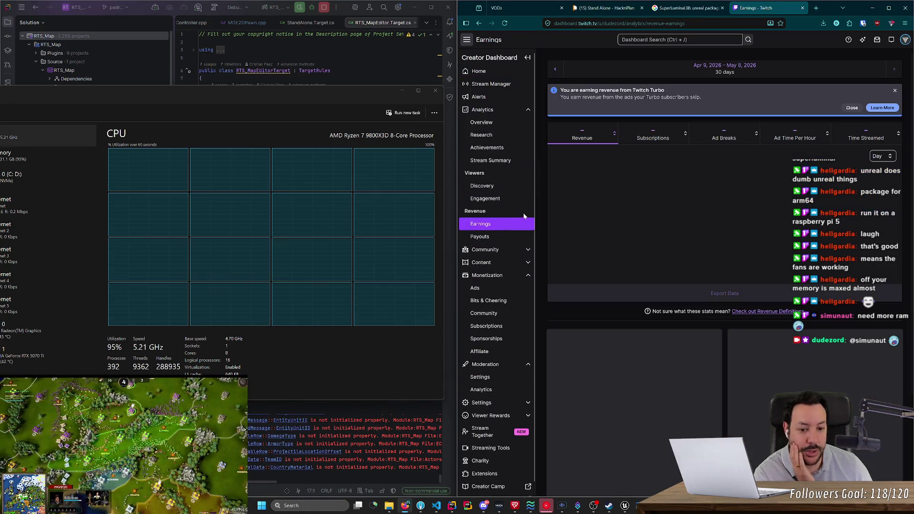
pyautogui.scroll(-3, 667, 228)
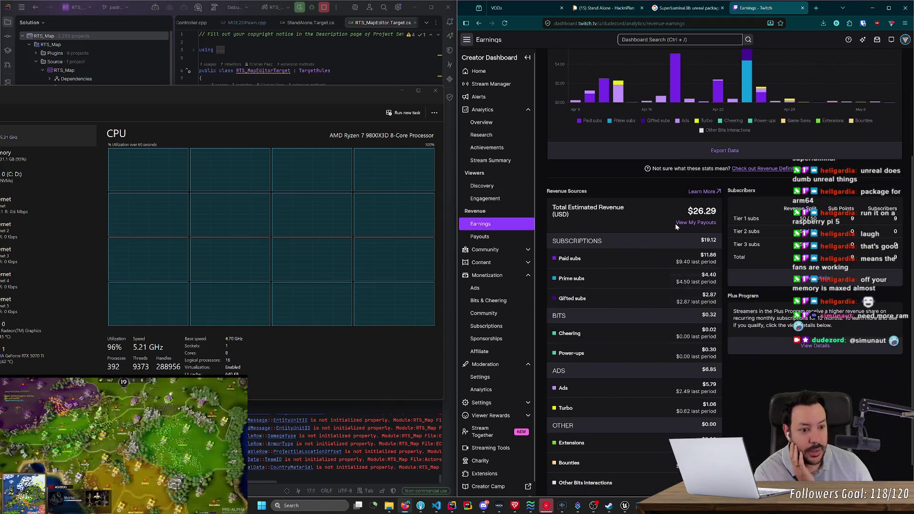
pyautogui.scroll(-1, 653, 240)
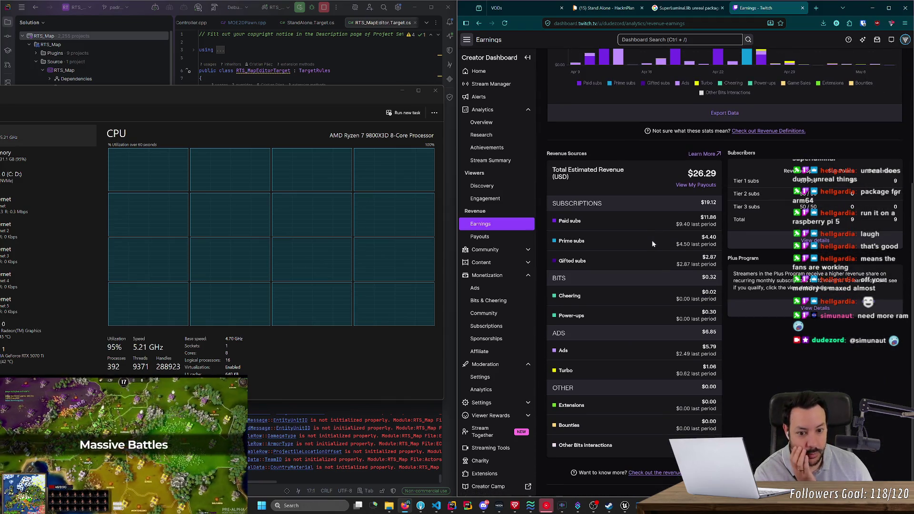
# Check payout threshold progress on Payouts, then close the Payouts and Superluminal search tabs.
pyautogui.click(513, 234)
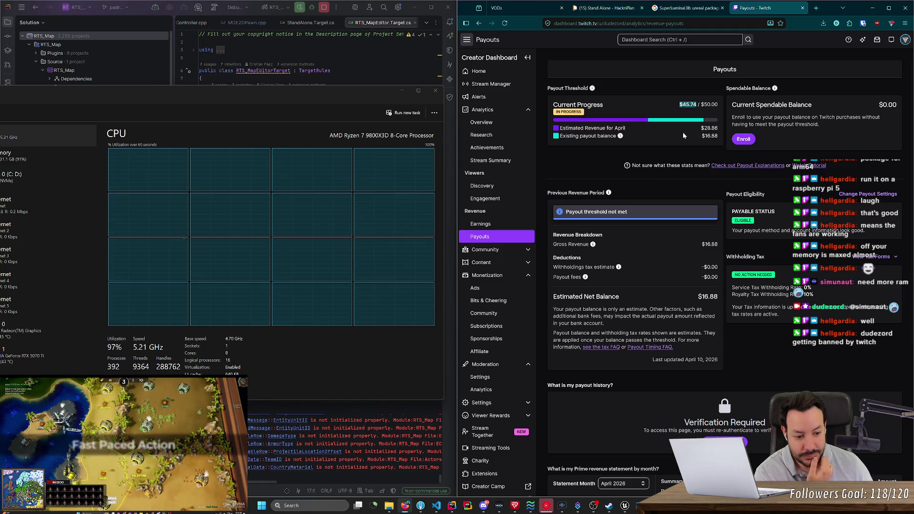
pyautogui.scroll(-4, 684, 167)
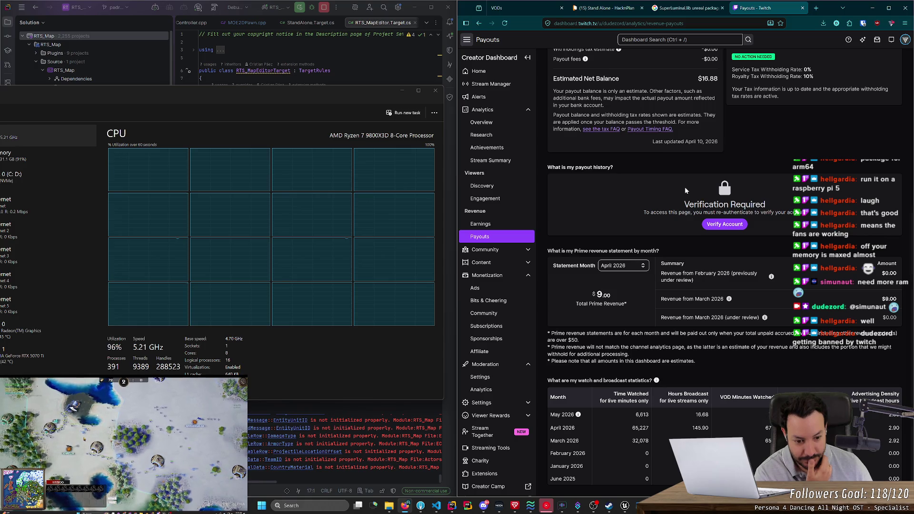
pyautogui.scroll(5, 685, 187)
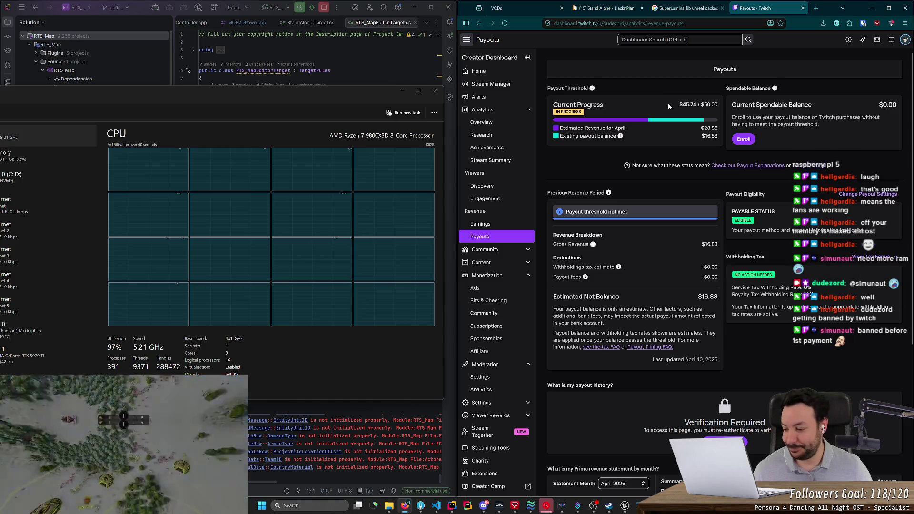
pyautogui.middleClick(755, 11)
pyautogui.middleClick(713, 9)
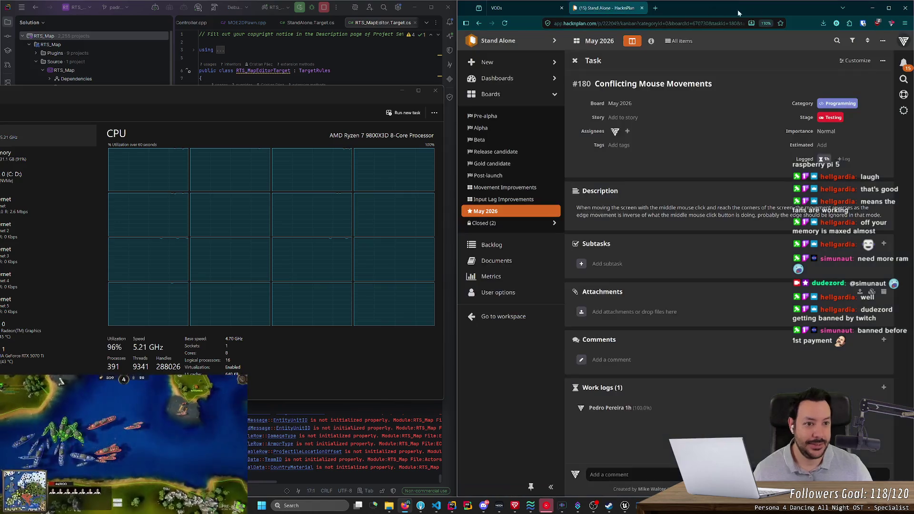
# Minimise the browser showing HacknPlan task #180 to reveal Task Manager and the editor.
pyautogui.click(873, 8)
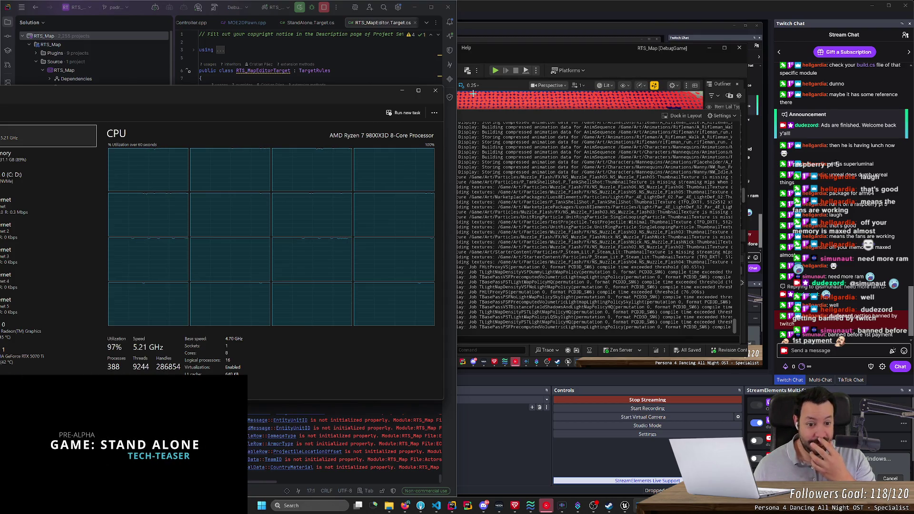
# Move Unreal Editor to the right half, stretch it taller, and scroll the packaging Output Log.
pyautogui.moveTo(640, 2)
pyautogui.mouseDown()
pyautogui.moveTo(595, 95)
pyautogui.moveTo(748, 95)
pyautogui.moveTo(720, 36)
pyautogui.moveTo(724, 13)
pyautogui.mouseUp()
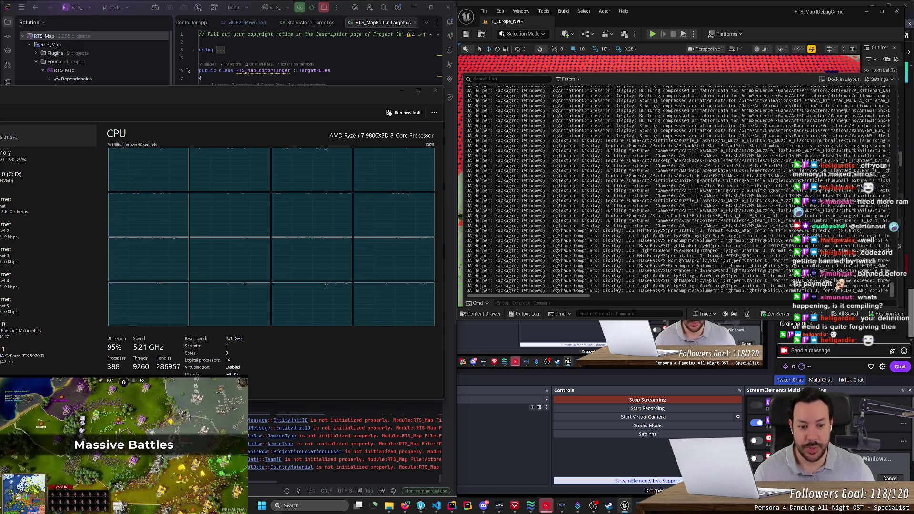
pyautogui.moveTo(724, 320); pyautogui.dragTo(716, 417)
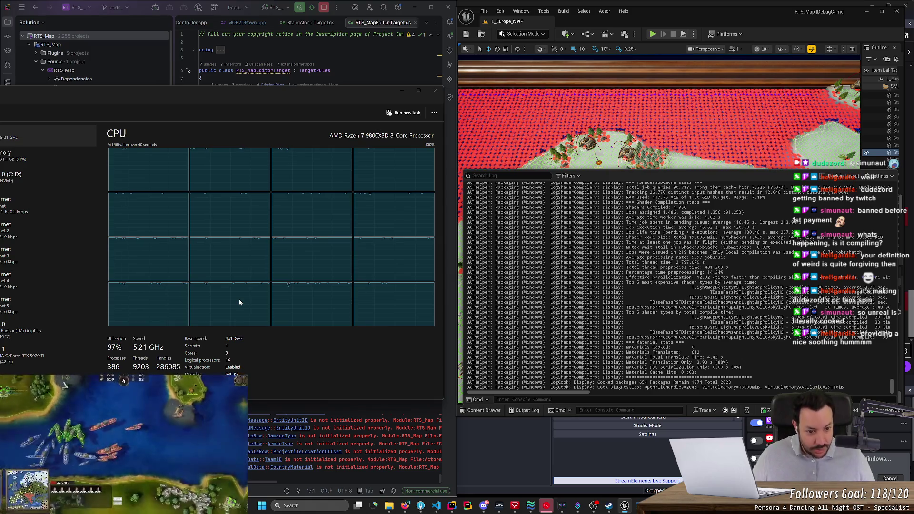
pyautogui.scroll(7, 676, 286)
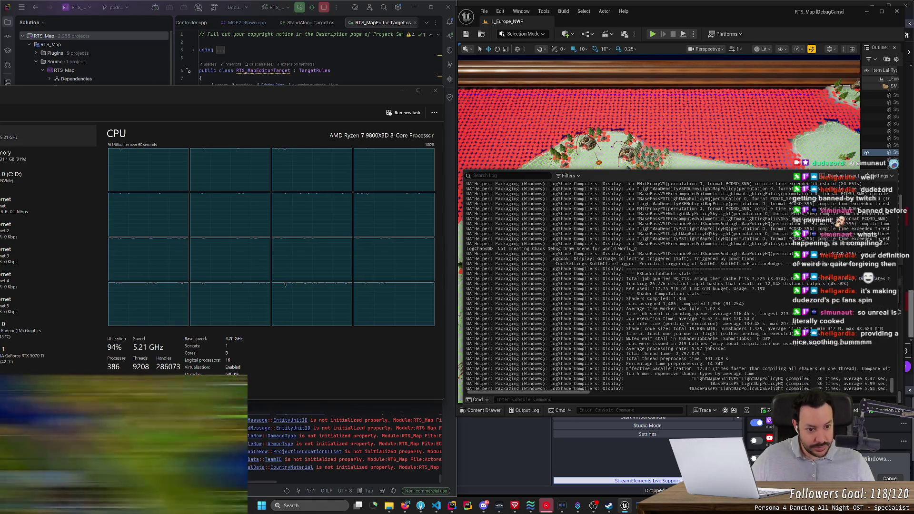
pyautogui.scroll(6, 676, 285)
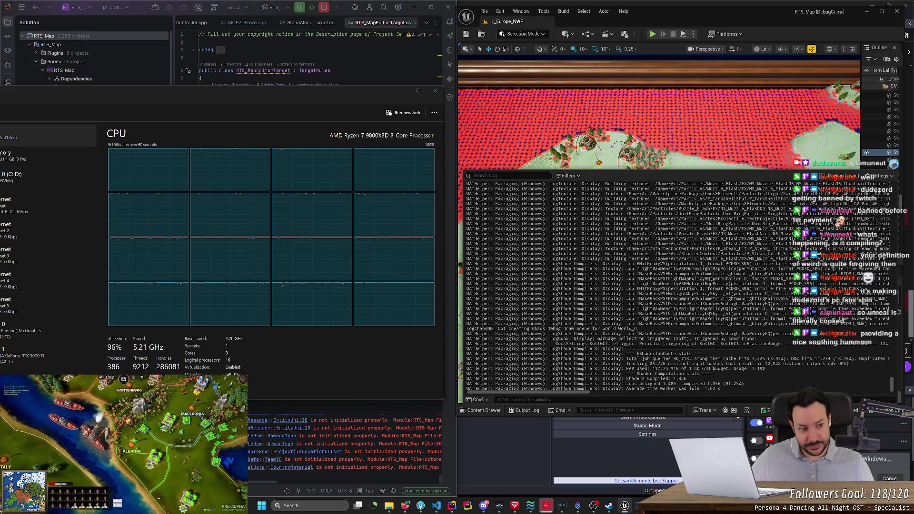
pyautogui.scroll(-10, 676, 286)
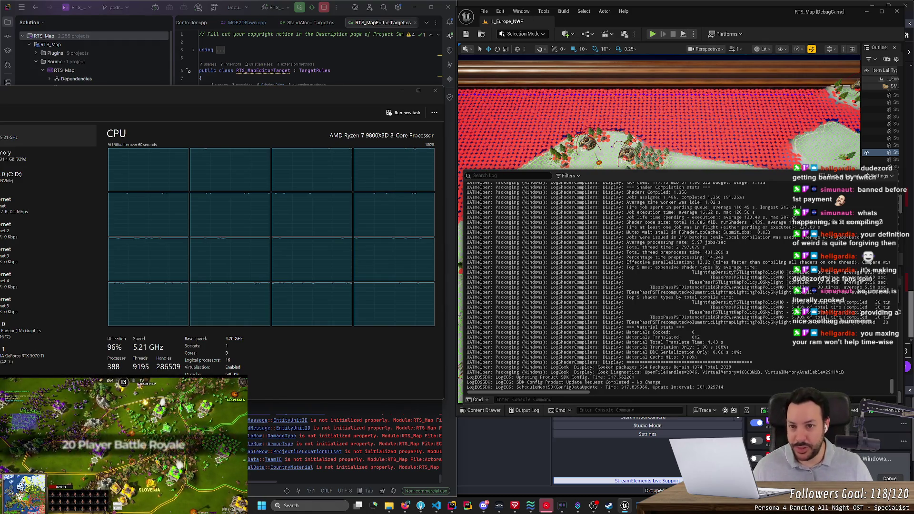
# Shrink Task Manager into a compact top-left window showing the Memory page.
pyautogui.doubleClick(309, 97)
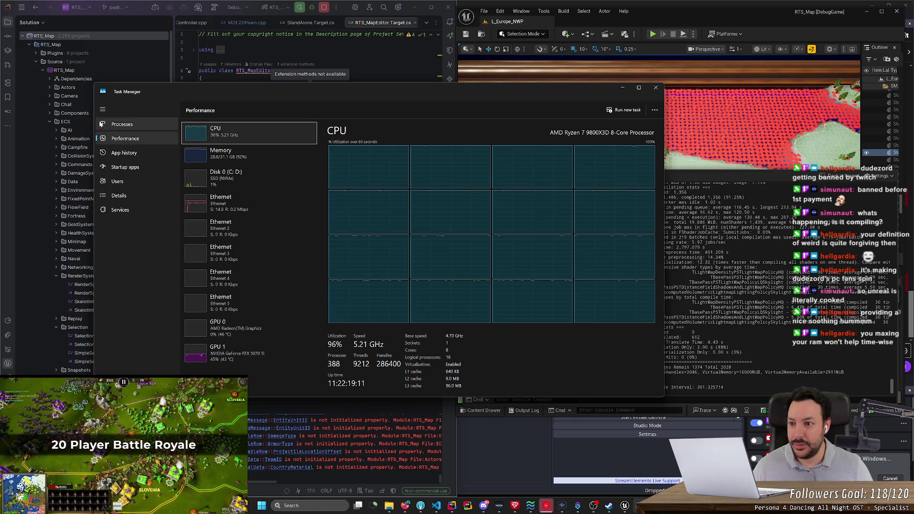
pyautogui.moveTo(141, 118)
pyautogui.mouseDown()
pyautogui.moveTo(271, 119)
pyautogui.moveTo(310, 76)
pyautogui.moveTo(196, 44)
pyautogui.mouseUp()
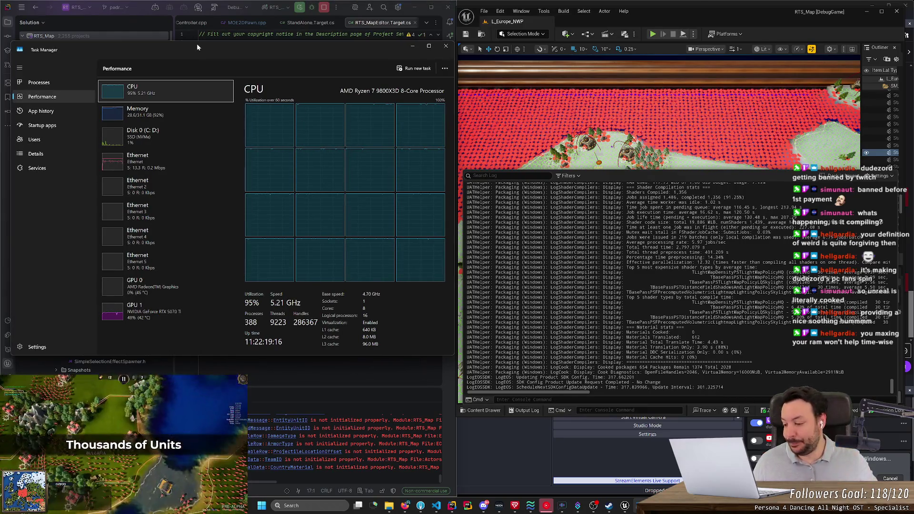
pyautogui.click(174, 117)
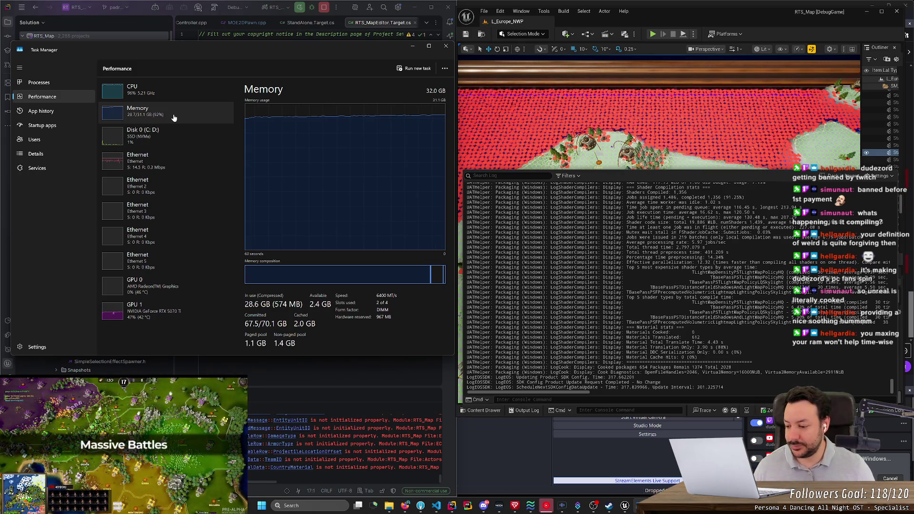
pyautogui.click(175, 97)
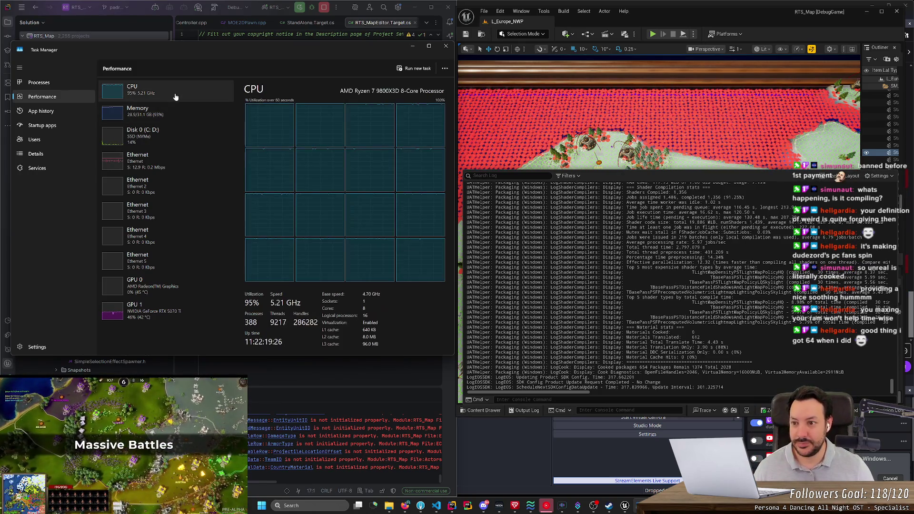
pyautogui.click(175, 112)
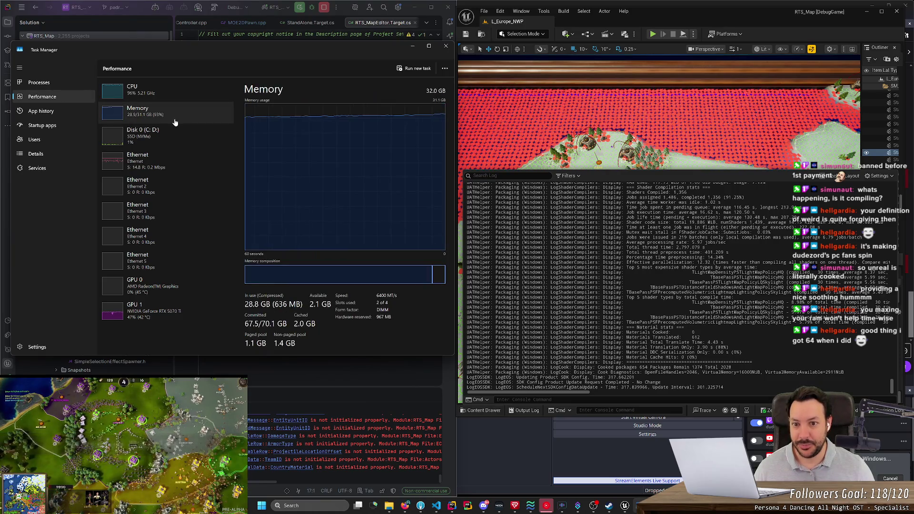
# Launch CPU-Z from Windows start search with 'cpuz'.
pyautogui.press('super')
pyautogui.write('cpuz')
pyautogui.press('Return')
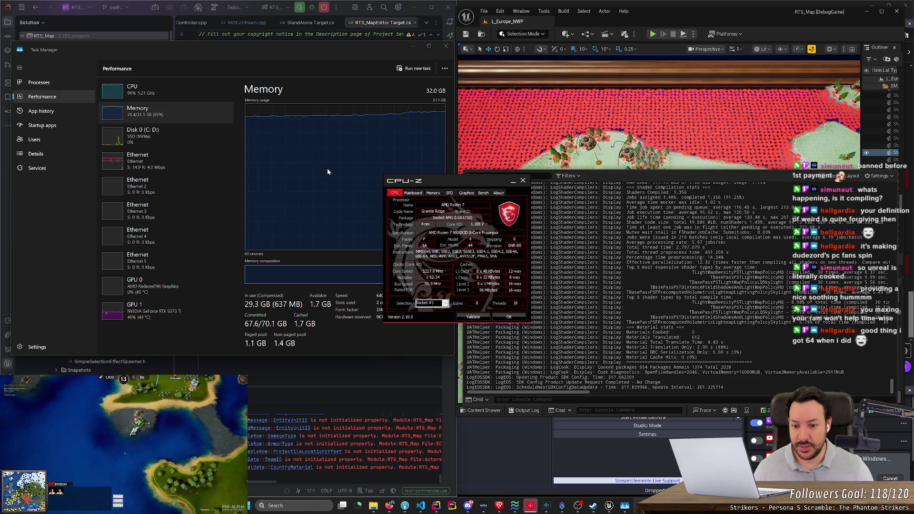
# Review CPU-Z's Memory, Mainboard and CPU tabs, then close CPU-Z and bring the browser forward.
pyautogui.moveTo(445, 181)
pyautogui.mouseDown()
pyautogui.moveTo(615, 189)
pyautogui.moveTo(396, 156)
pyautogui.mouseUp()
pyautogui.click(383, 166)
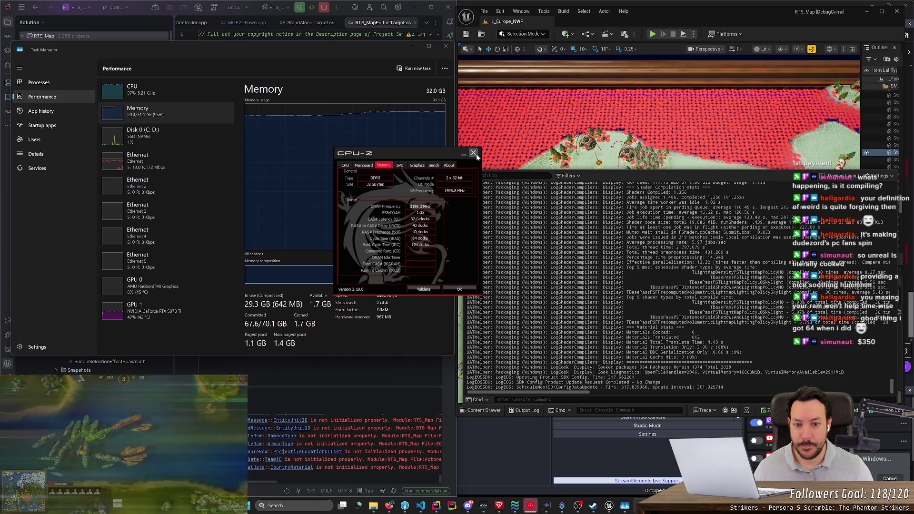
pyautogui.click(364, 166)
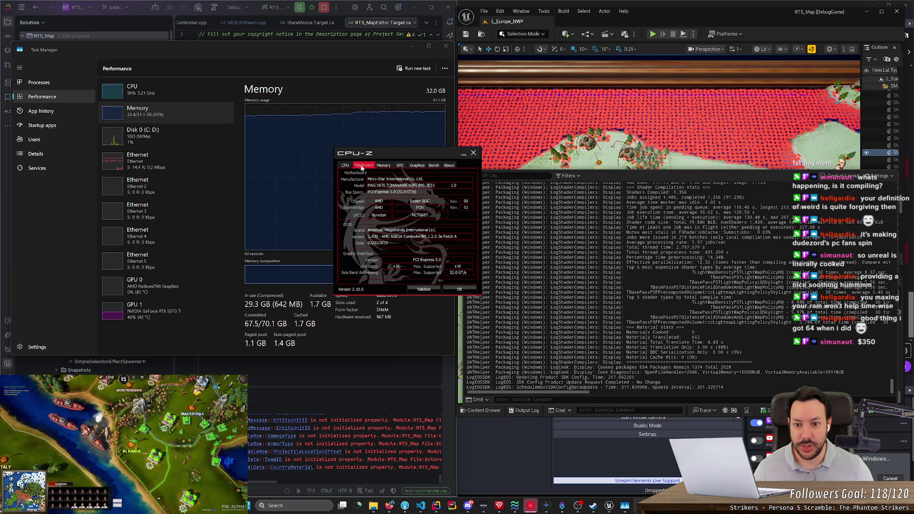
pyautogui.click(346, 166)
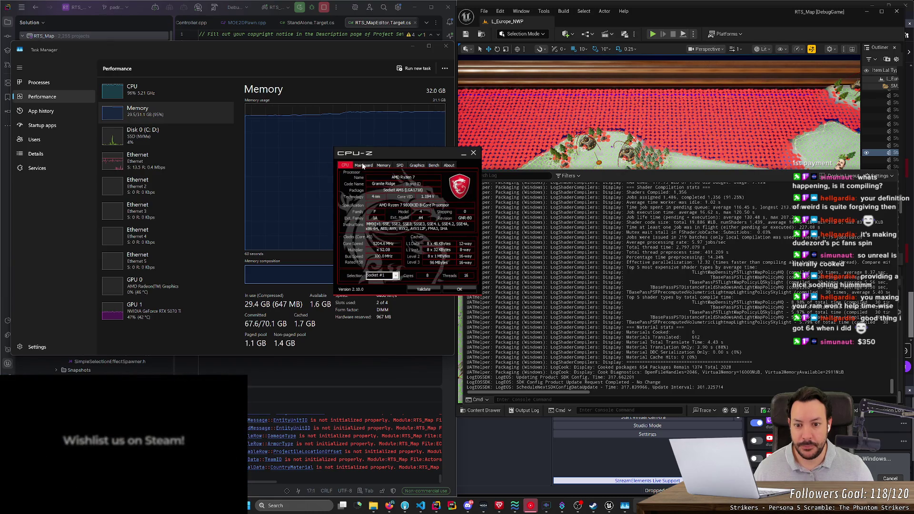
pyautogui.click(363, 165)
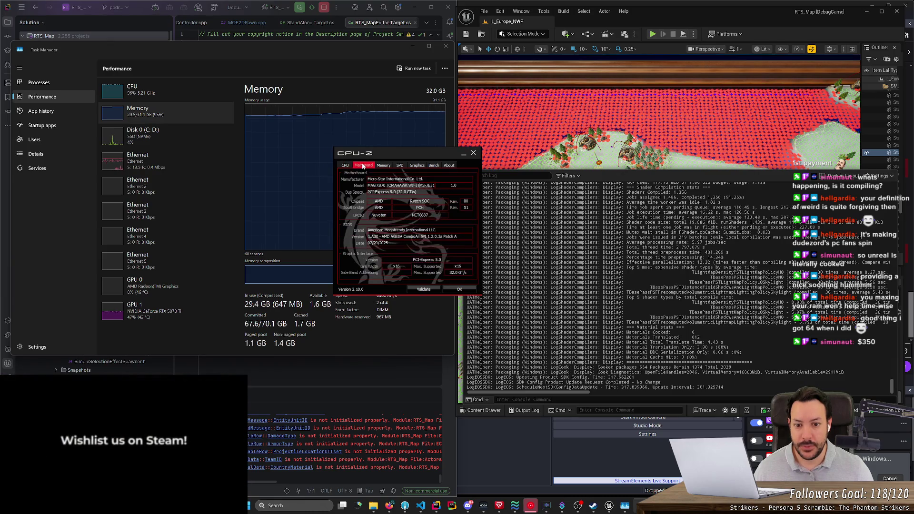
pyautogui.click(473, 153)
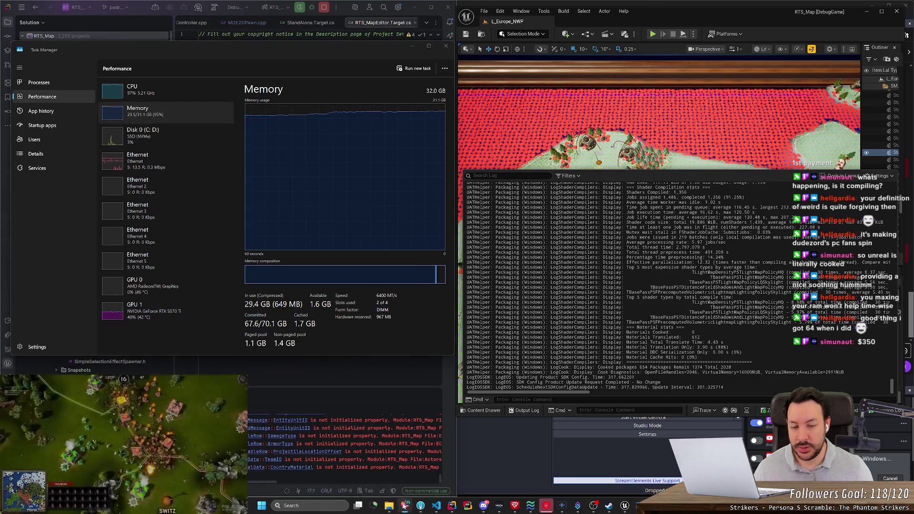
pyautogui.click(438, 469)
# Open a new Firefox window with another browser profile.
pyautogui.click(656, 9)
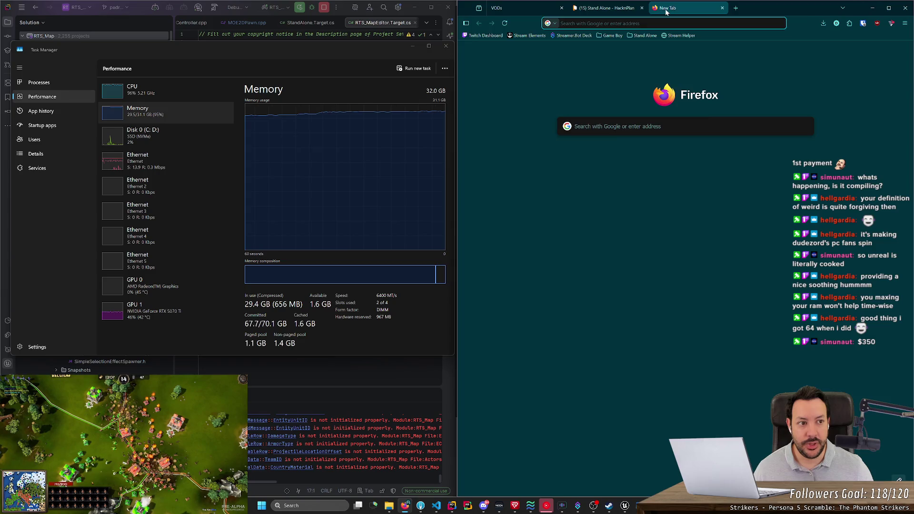
pyautogui.middleClick(667, 10)
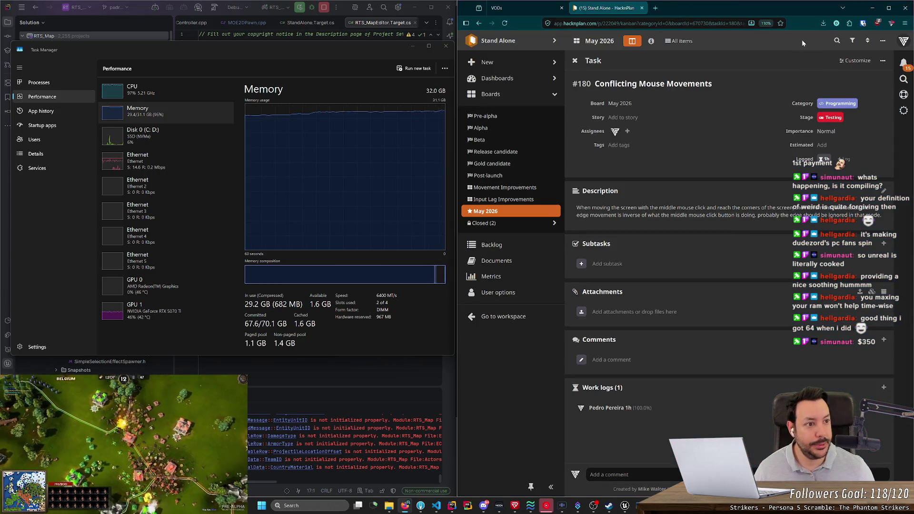
pyautogui.click(836, 22)
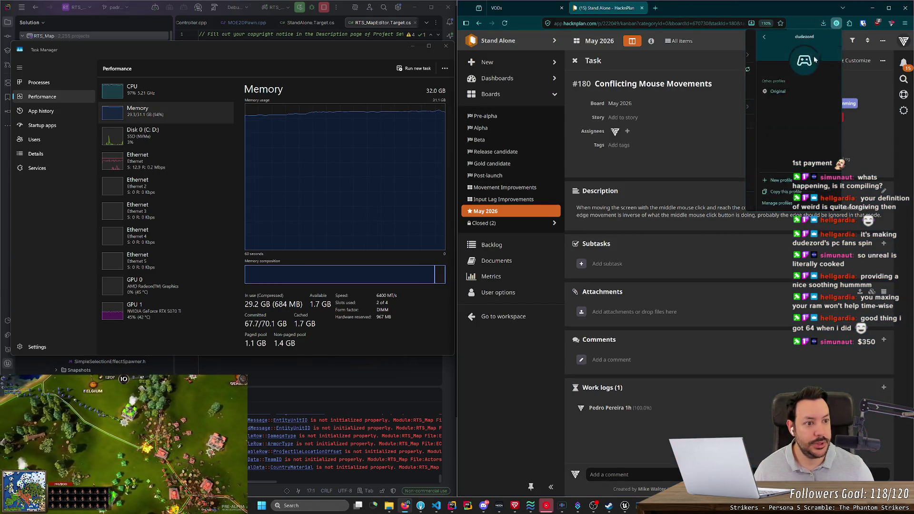
pyautogui.click(807, 91)
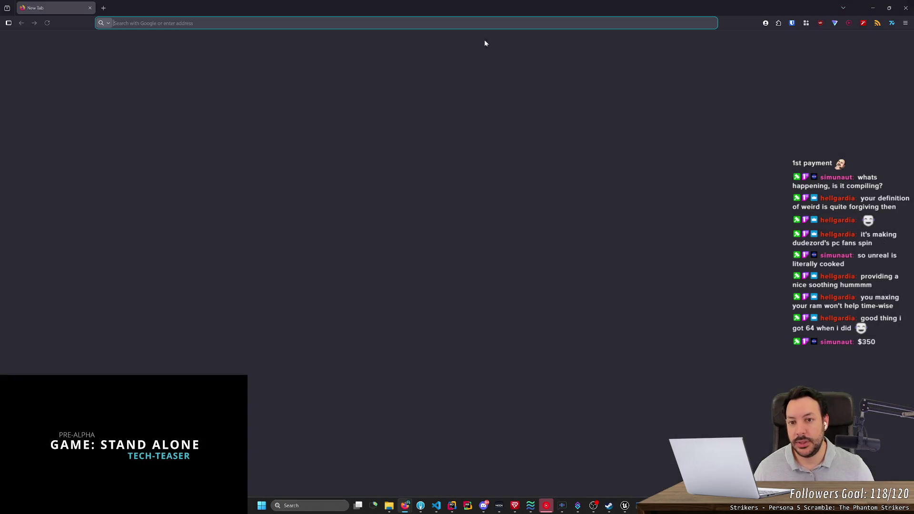
# Enter 'new pc' in the address bar and open the New PC Sheets spreadsheet.
pyautogui.write('b')
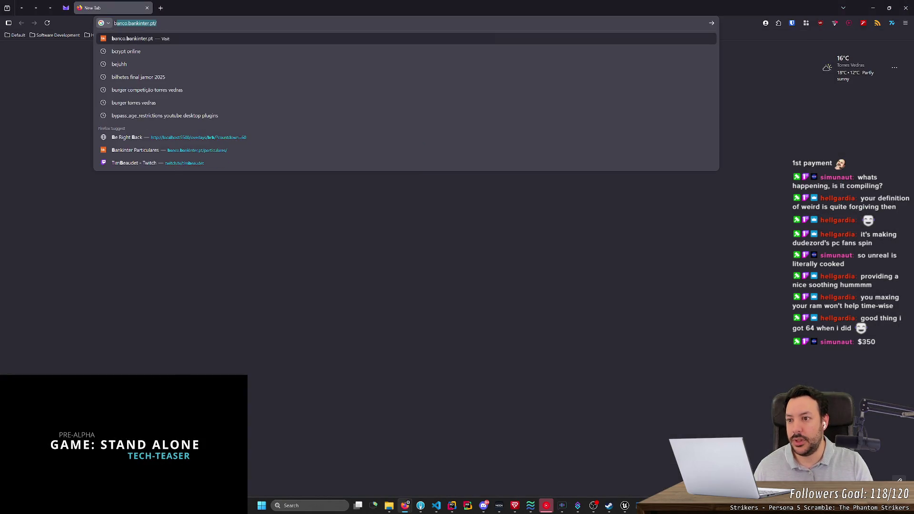
pyautogui.press('BackSpace')
pyautogui.press('BackSpace')
pyautogui.write('new pc')
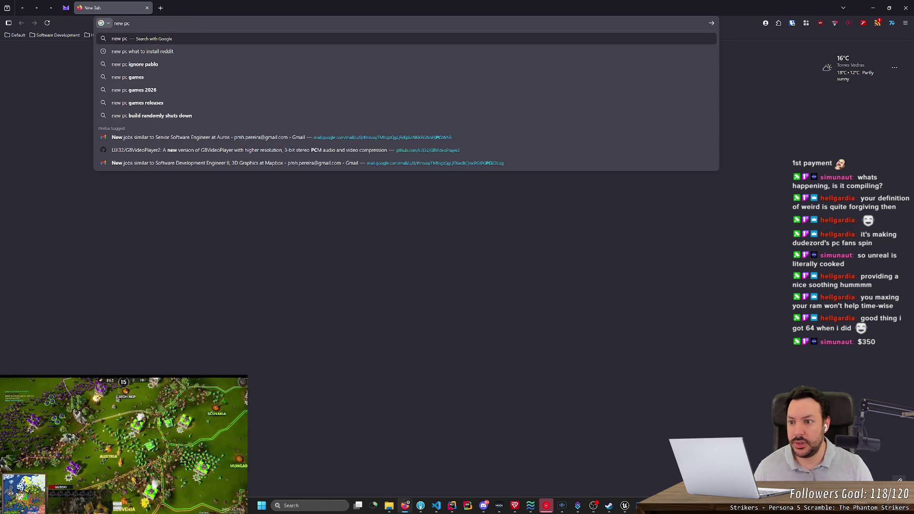
pyautogui.hotkey('ctrl', 'a')
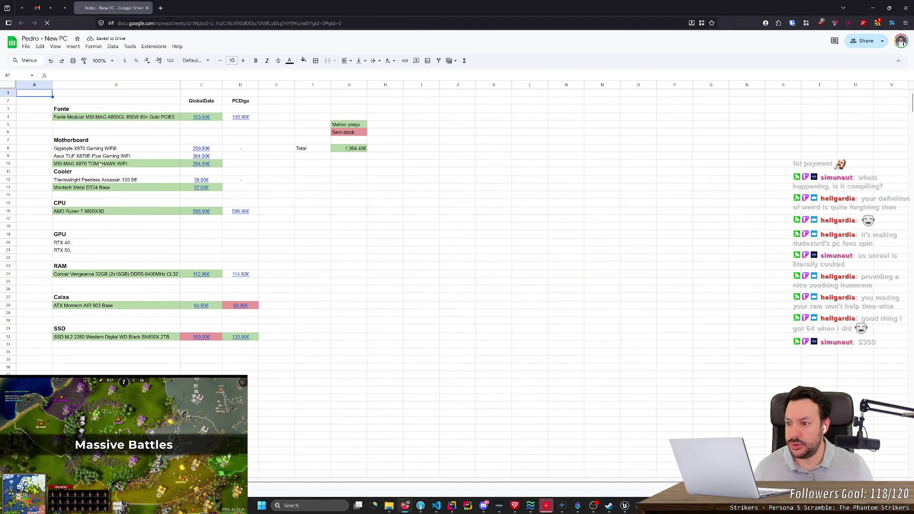
# Open the product links for the Corsair Vengeance RAM in B24 and check the GlobalData price.
pyautogui.click(76, 277)
pyautogui.click(187, 276)
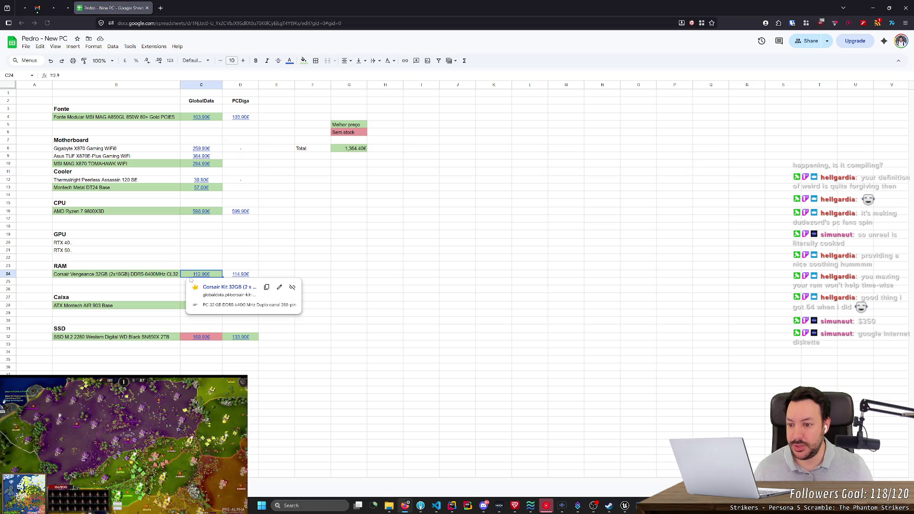
pyautogui.click(213, 288)
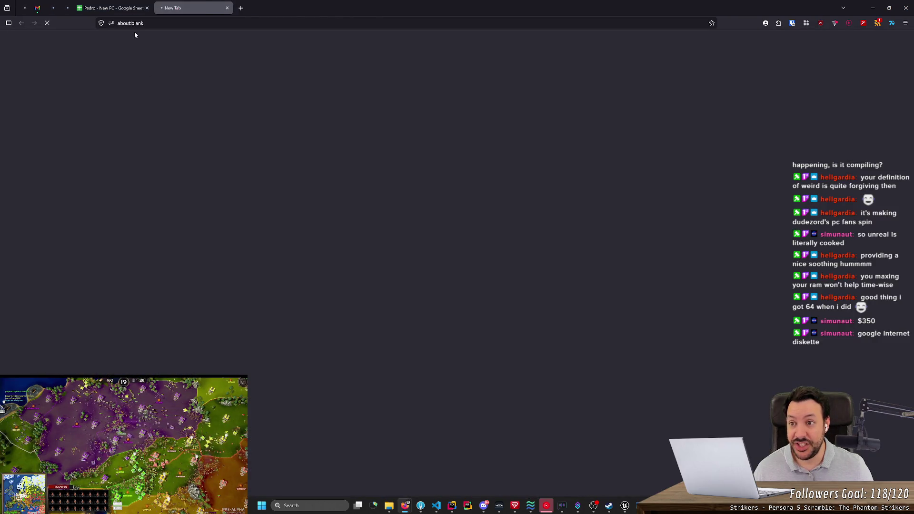
pyautogui.click(124, 7)
pyautogui.click(259, 285)
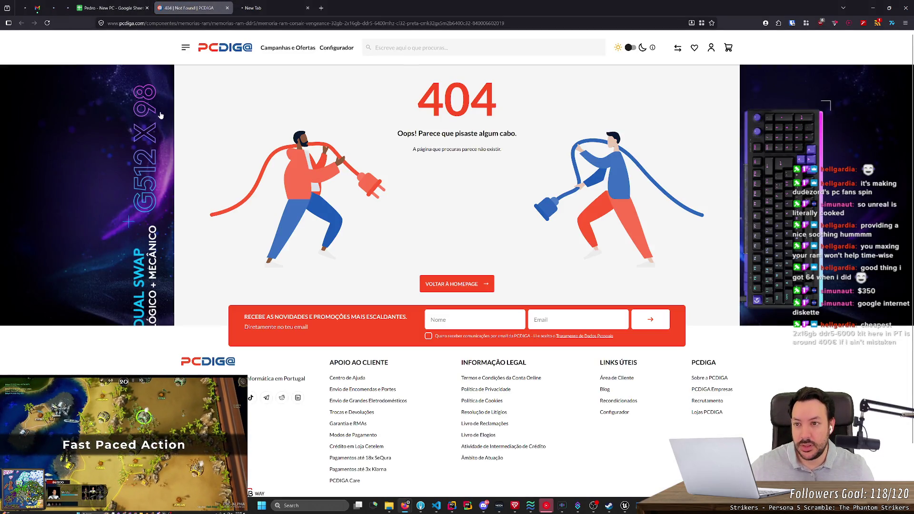
pyautogui.click(256, 4)
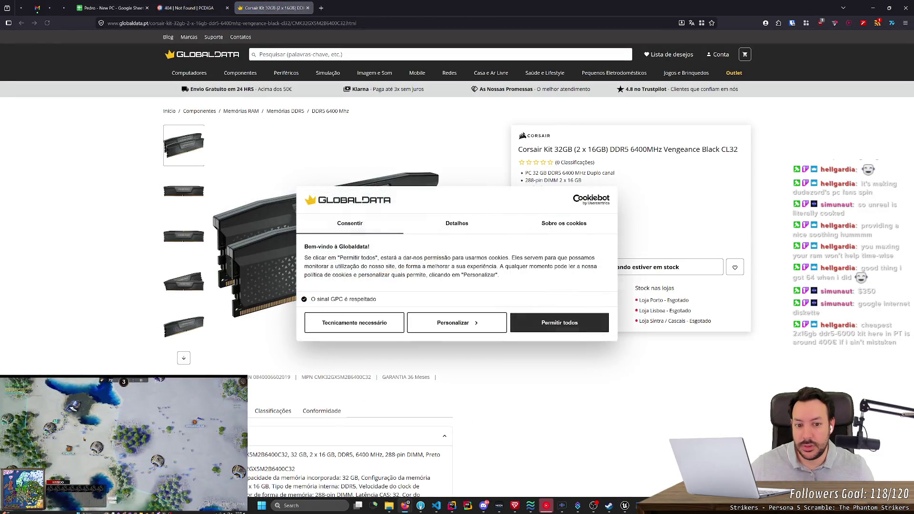
pyautogui.click(543, 324)
pyautogui.moveTo(565, 247)
pyautogui.mouseDown()
pyautogui.moveTo(519, 237)
pyautogui.moveTo(519, 227)
pyautogui.mouseUp()
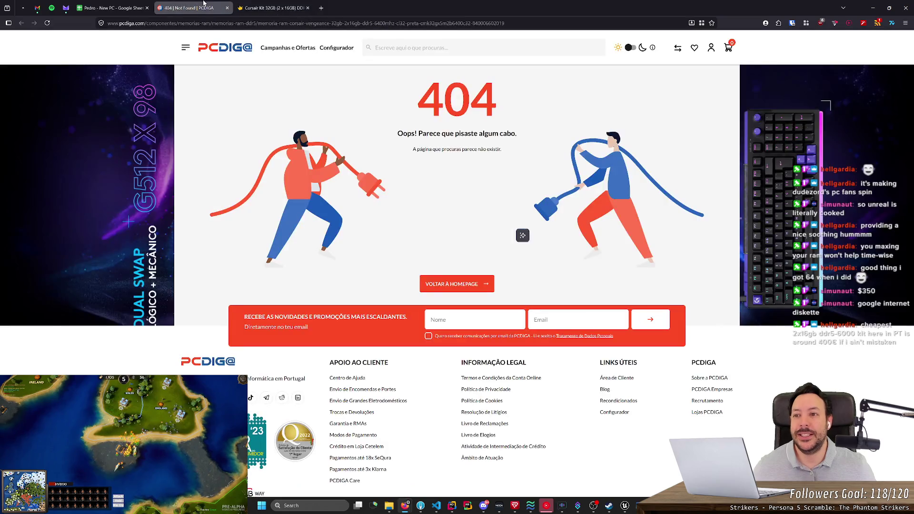
# Copy the RAM kit name from cell B24 and search Google for it.
pyautogui.click(195, 8)
pyautogui.click(119, 8)
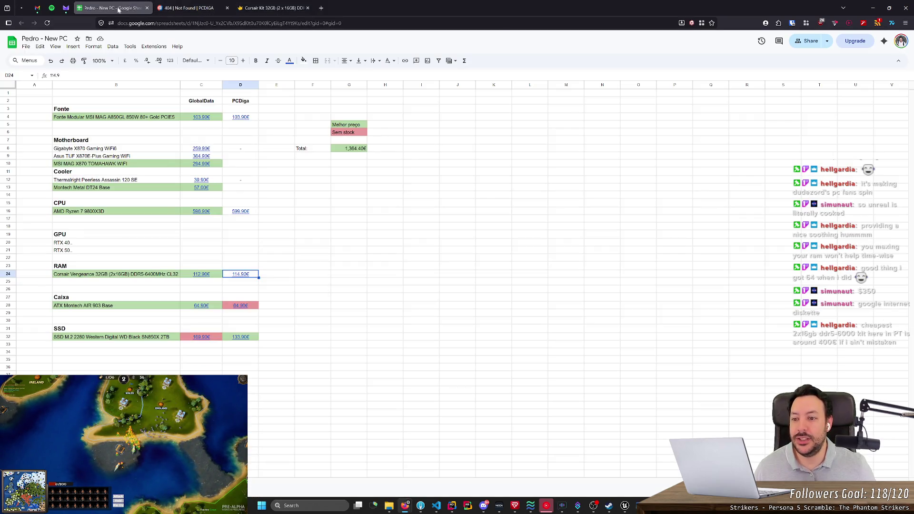
pyautogui.click(152, 274)
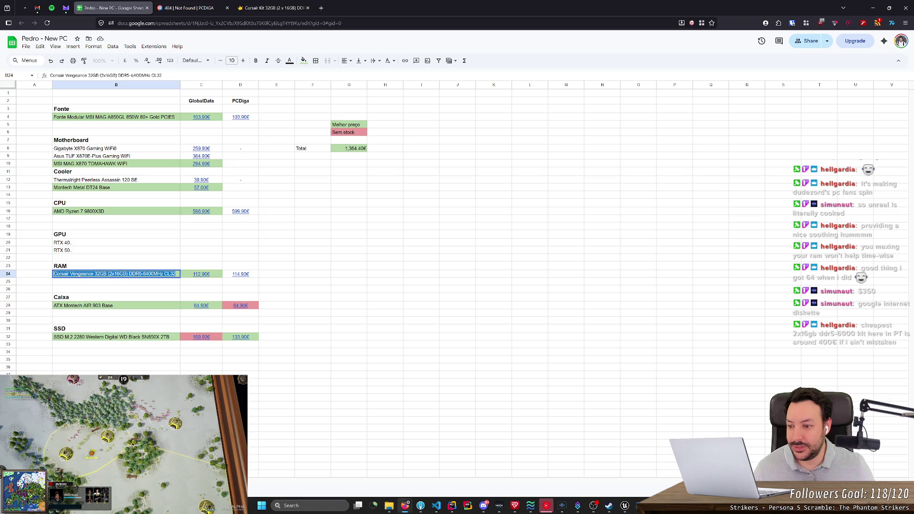
pyautogui.click(276, 8)
pyautogui.click(523, 236)
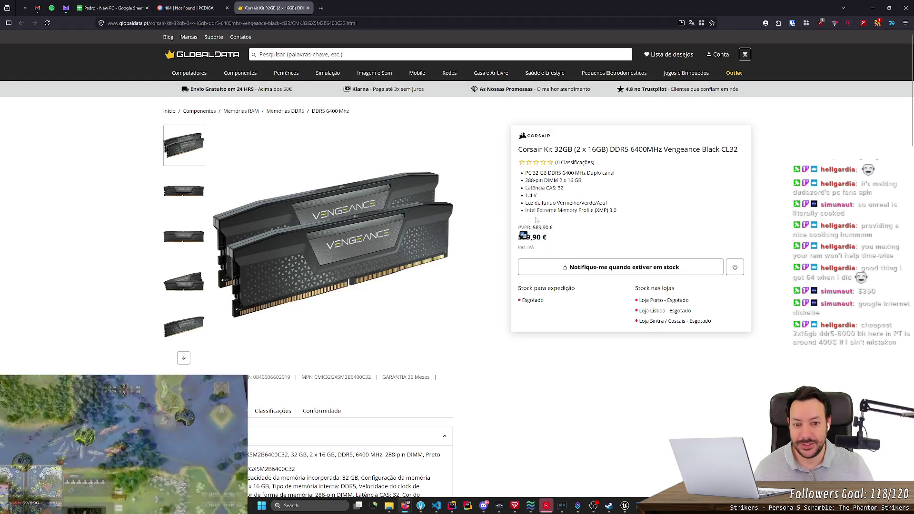
pyautogui.hotkey('ctrl', 'l')
pyautogui.write('Corsair Vengeance 32GB (2x16GB) DDR5-6400MHz CL32')
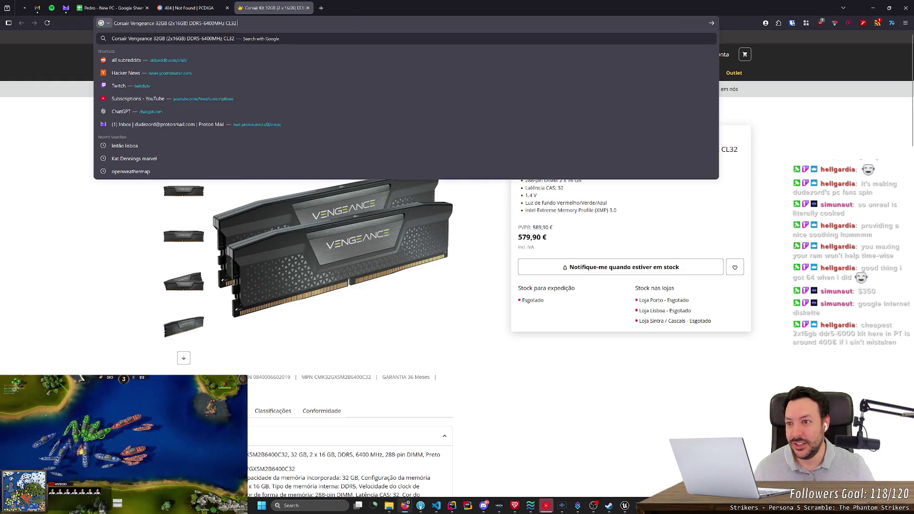
pyautogui.press('Return')
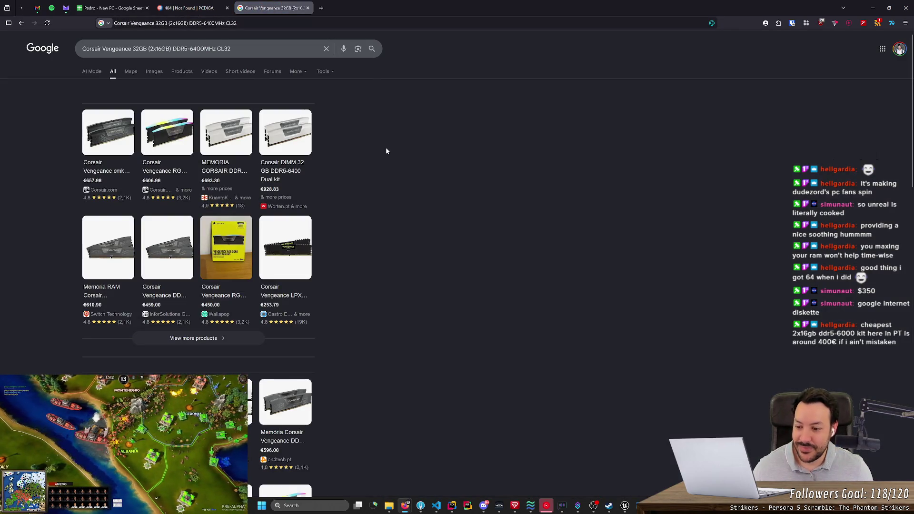
pyautogui.scroll(-3, 356, 237)
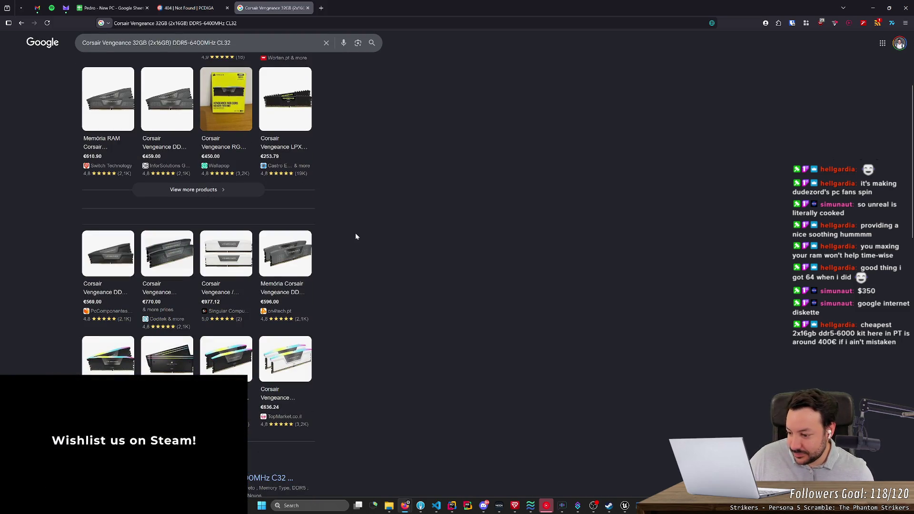
pyautogui.scroll(-2, 356, 237)
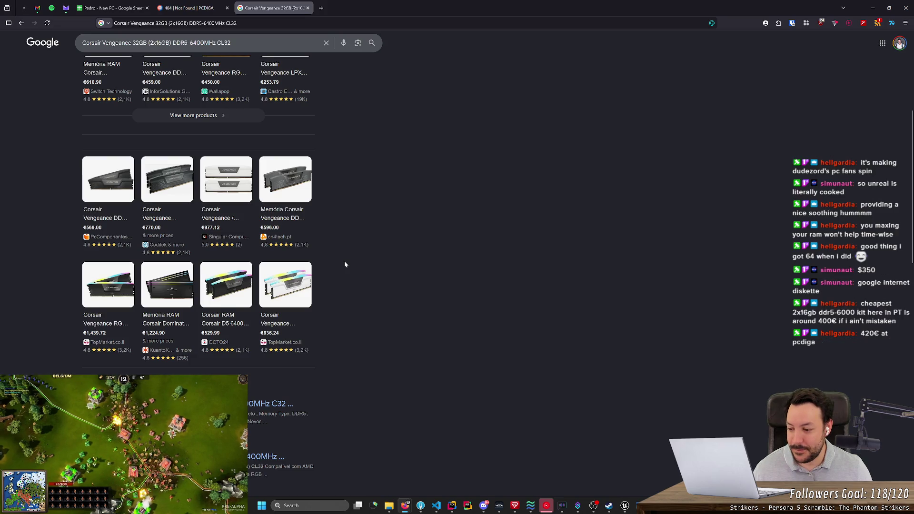
pyautogui.scroll(2, 345, 265)
# Search PCDiga for the Corsair Vengeance kit and inspect, then close, the 399,90 € 6000MHz result.
pyautogui.click(201, 8)
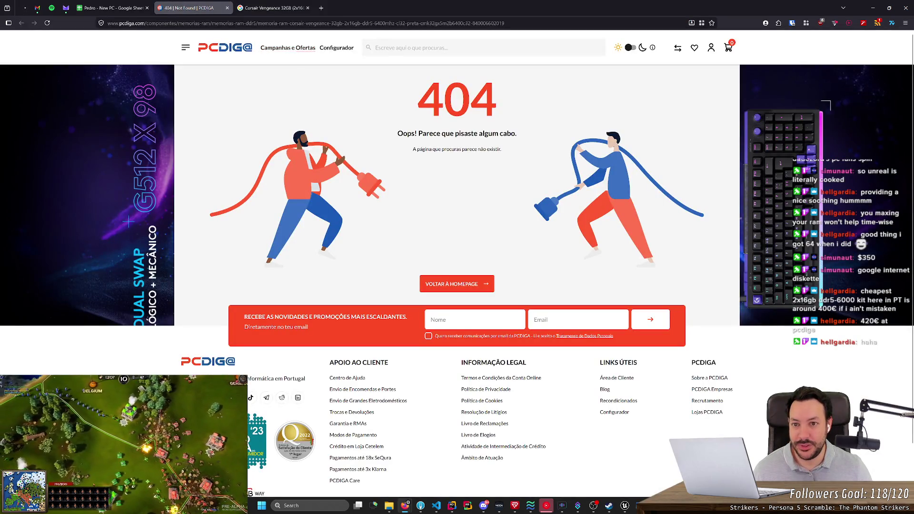
pyautogui.click(428, 47)
pyautogui.write('Corsair Vengeance 32GB (2x16GB) DDR5-6400MHz CL32')
pyautogui.press('Return')
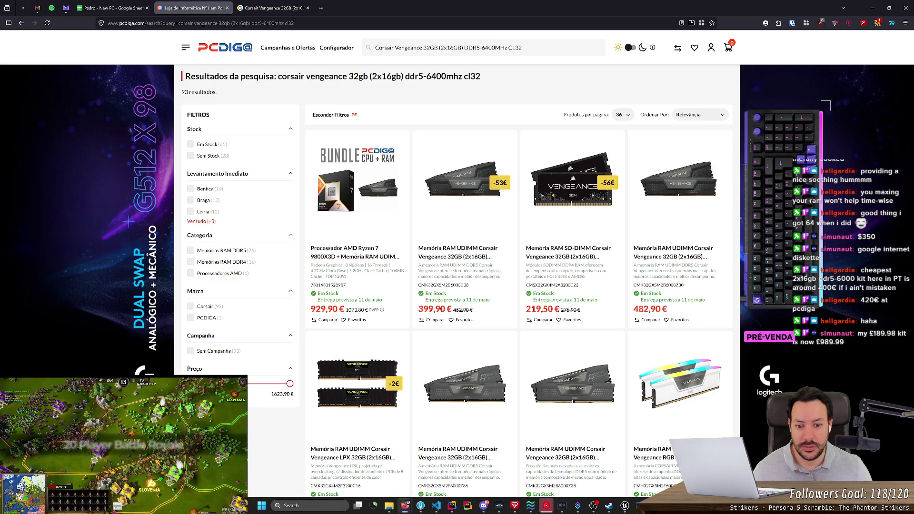
pyautogui.middleClick(460, 253)
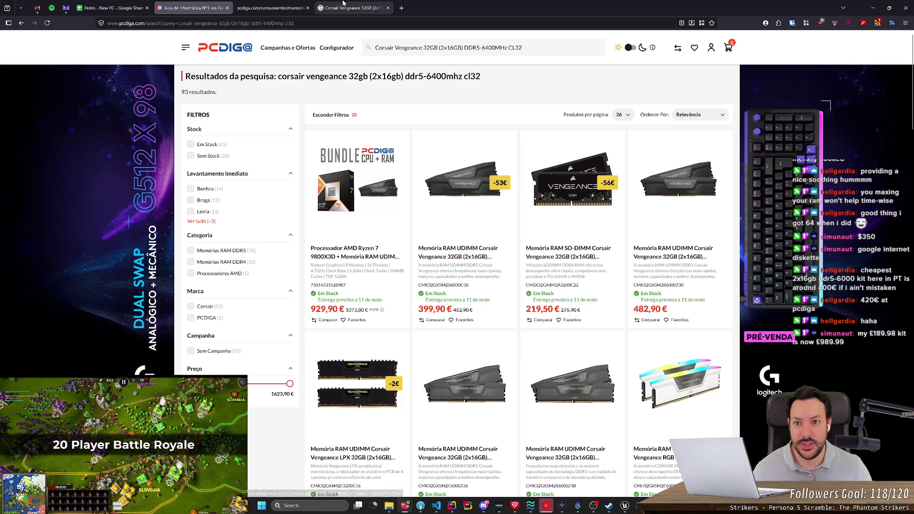
pyautogui.click(254, 4)
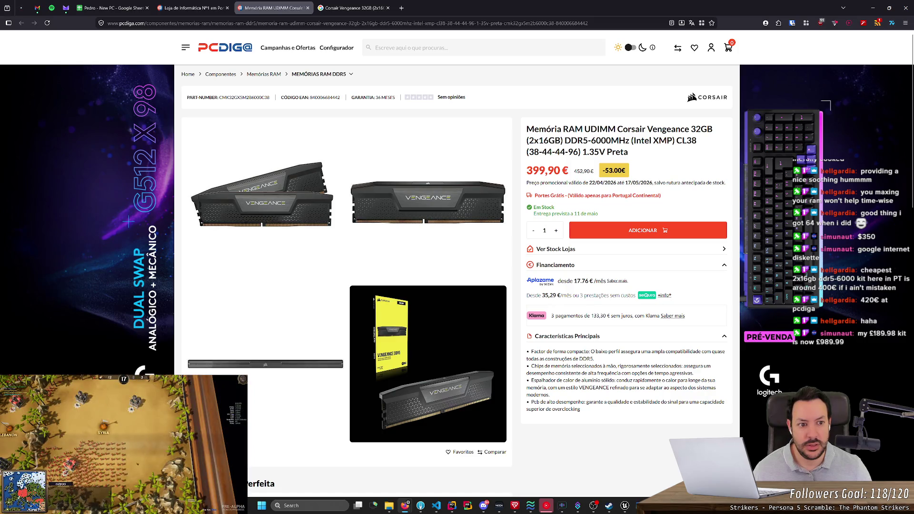
pyautogui.moveTo(591, 141)
pyautogui.mouseDown()
pyautogui.moveTo(625, 141)
pyautogui.moveTo(589, 141)
pyautogui.mouseUp()
pyautogui.click(629, 148)
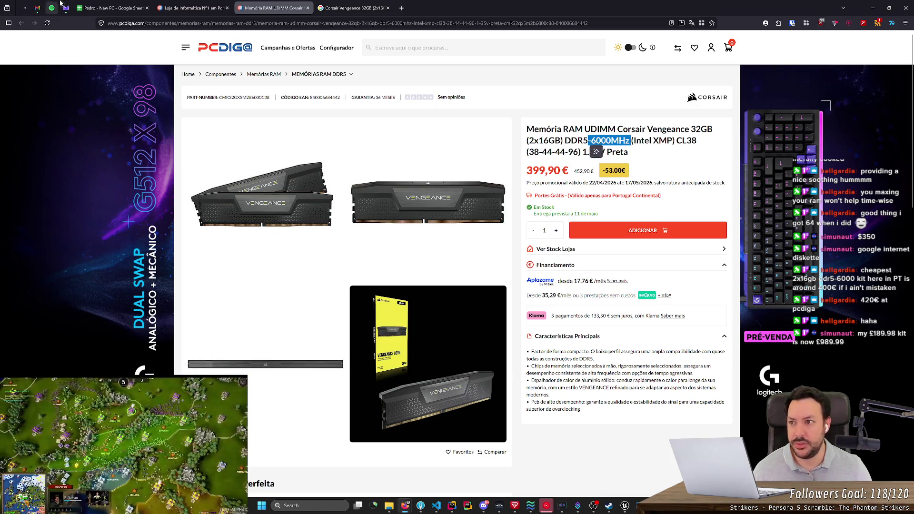
pyautogui.click(37, 7)
pyautogui.click(112, 4)
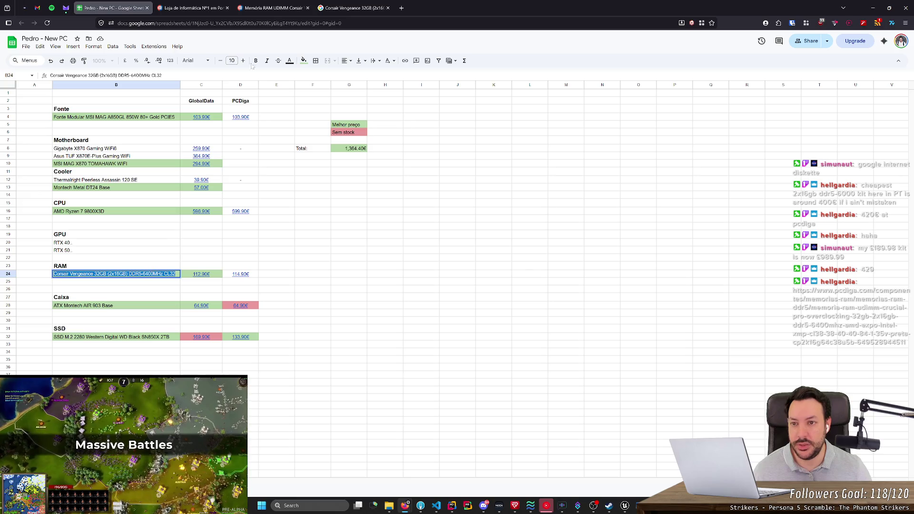
pyautogui.click(272, 8)
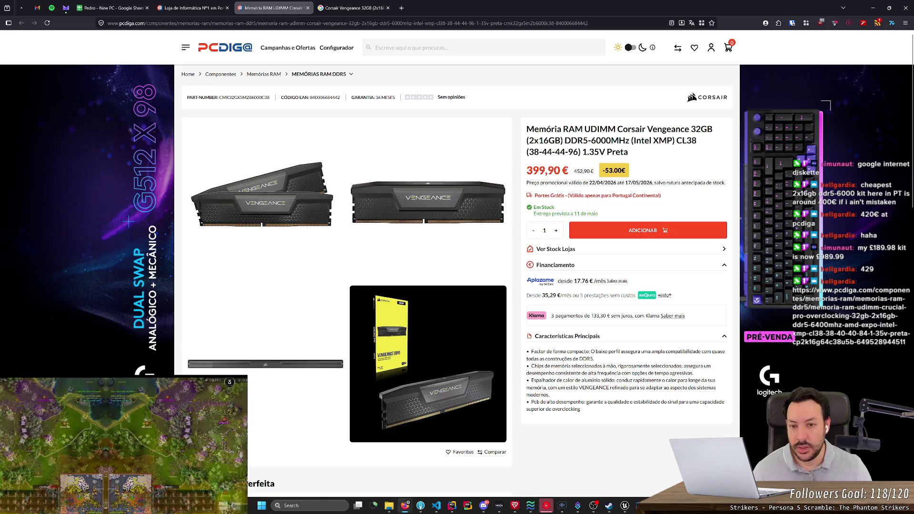
pyautogui.hotkey('ctrl', 'w')
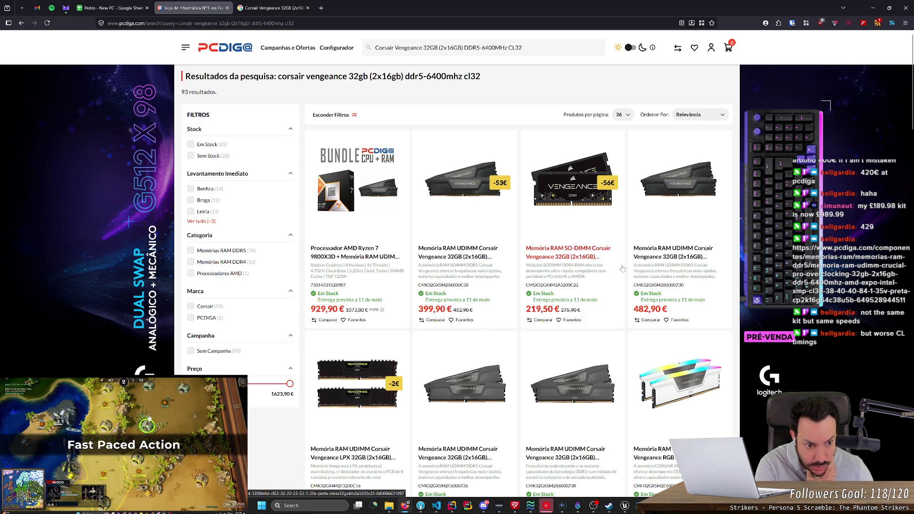
# Compare Vengeance kit product codes, then remove the capacity and CL32 terms from the query and search again.
pyautogui.moveTo(657, 285); pyautogui.dragTo(683, 285)
pyautogui.scroll(-3, 402, 345)
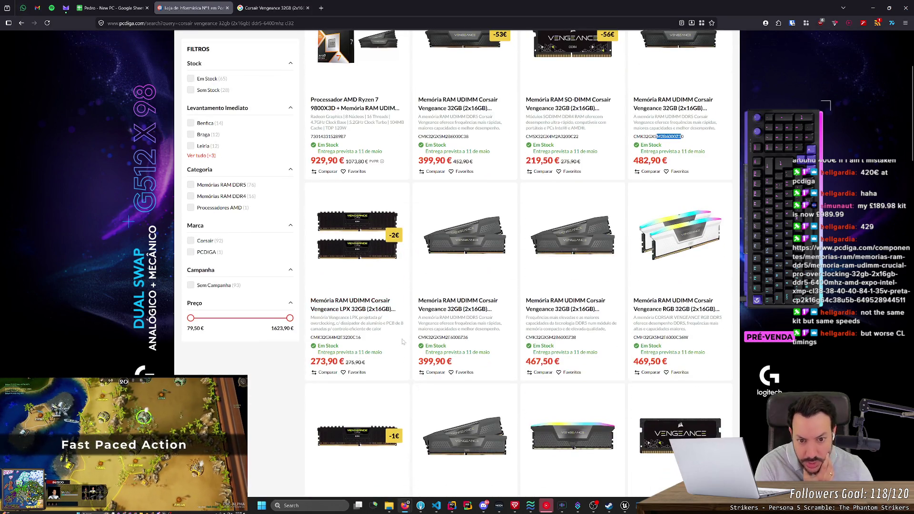
pyautogui.moveTo(445, 338); pyautogui.dragTo(468, 337)
pyautogui.scroll(3, 207, 257)
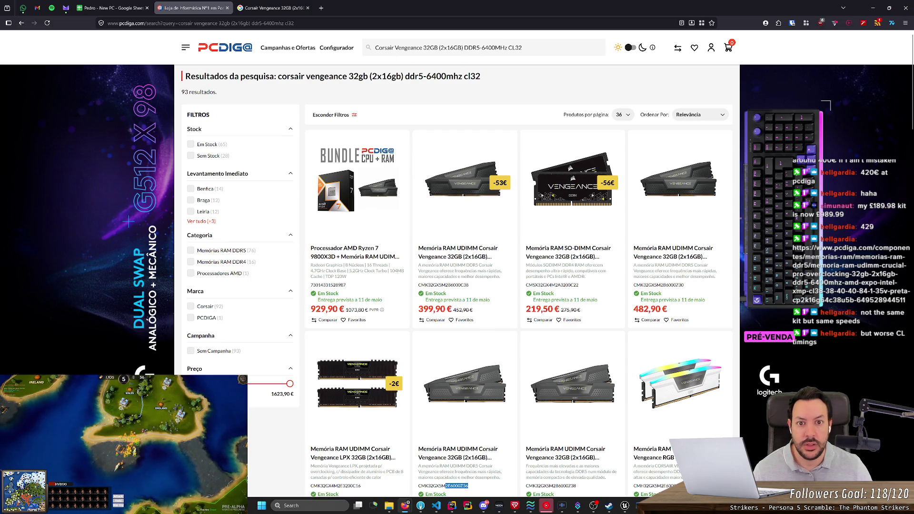
pyautogui.doubleClick(451, 47)
pyautogui.moveTo(435, 48); pyautogui.dragTo(424, 48)
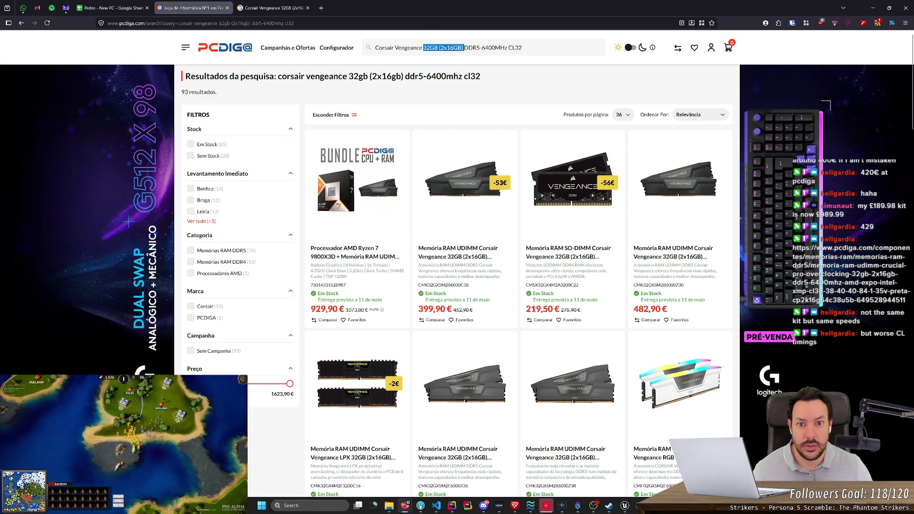
pyautogui.press('BackSpace')
pyautogui.press('BackSpace')
pyautogui.press('BackSpace')
pyautogui.press('BackSpace')
pyautogui.press('Return')
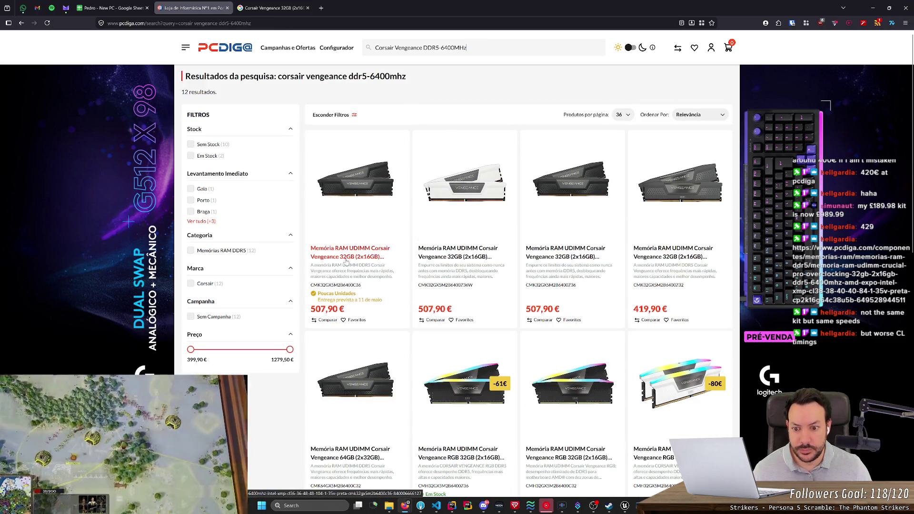
# Open the first result, the 507,90 € Vengeance 32GB DDR5-6400MHz CL36 kit, in a new tab.
pyautogui.middleClick(334, 162)
pyautogui.click(269, 5)
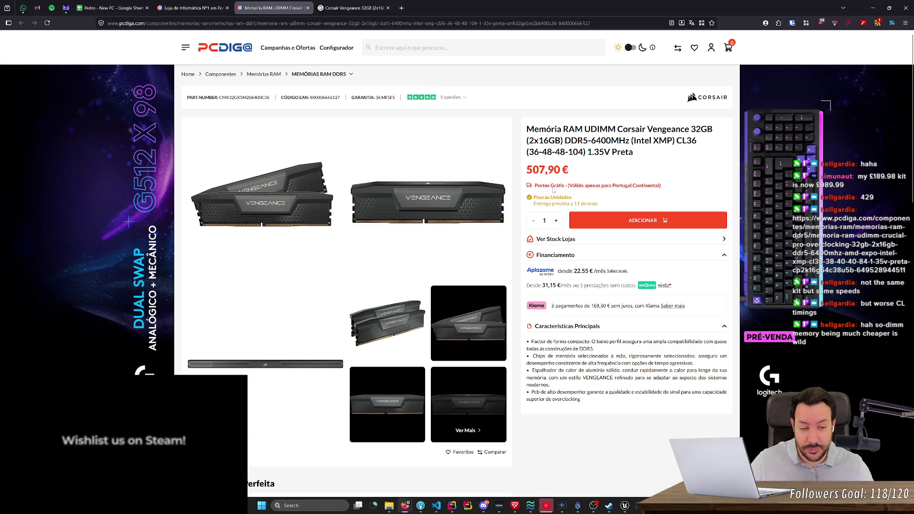
pyautogui.moveTo(450, 97)
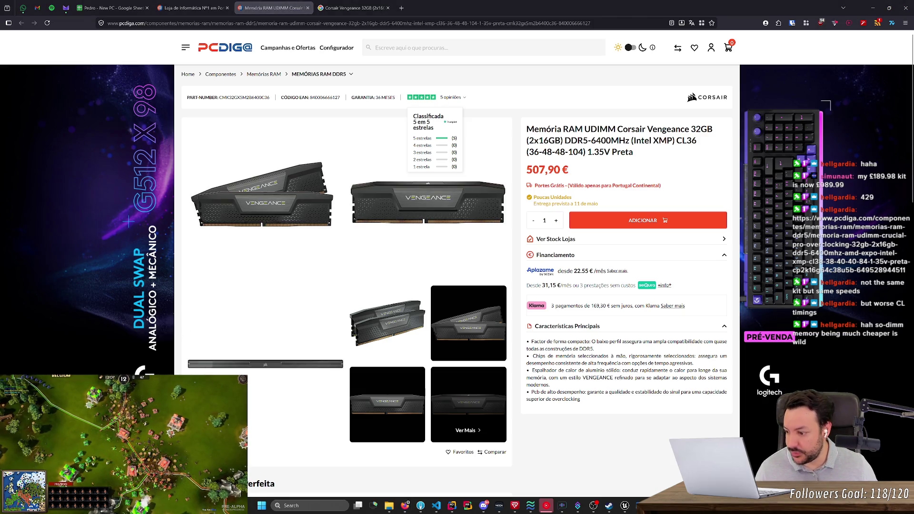
# Load the Crucial memory link shared in chat, check its speed, and close that tab.
pyautogui.click(401, 8)
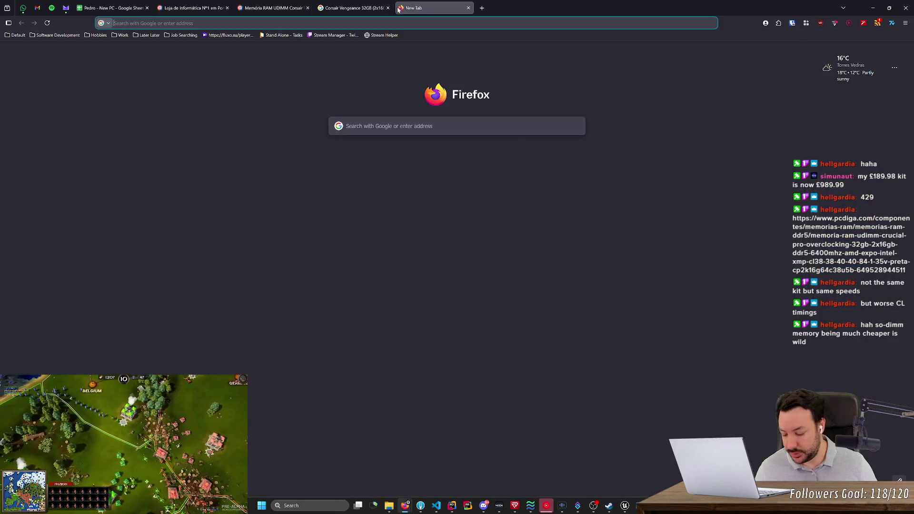
pyautogui.hotkey('ctrl', 'v')
pyautogui.press('Return')
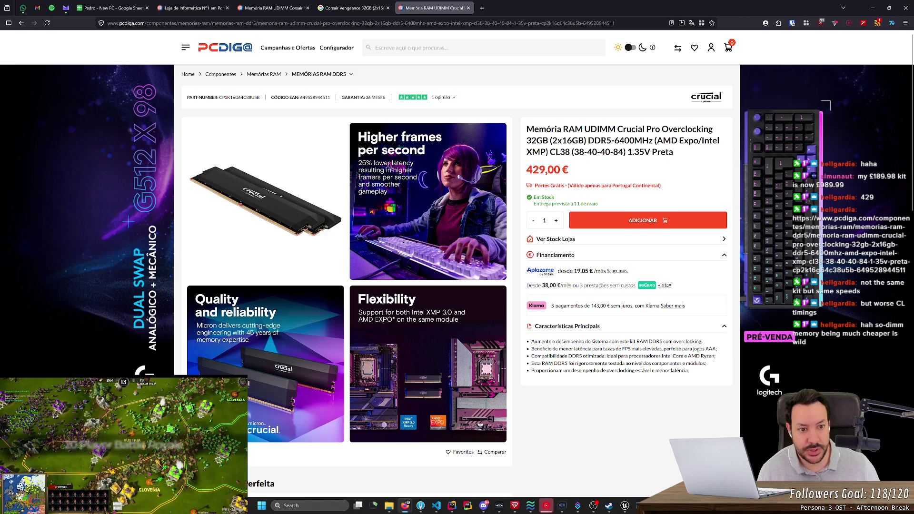
pyautogui.moveTo(615, 141); pyautogui.dragTo(648, 141)
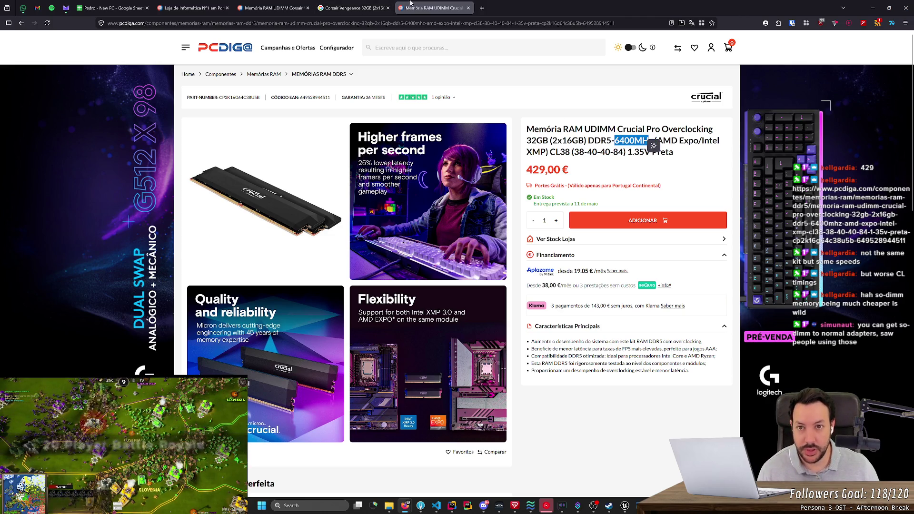
pyautogui.middleClick(406, 5)
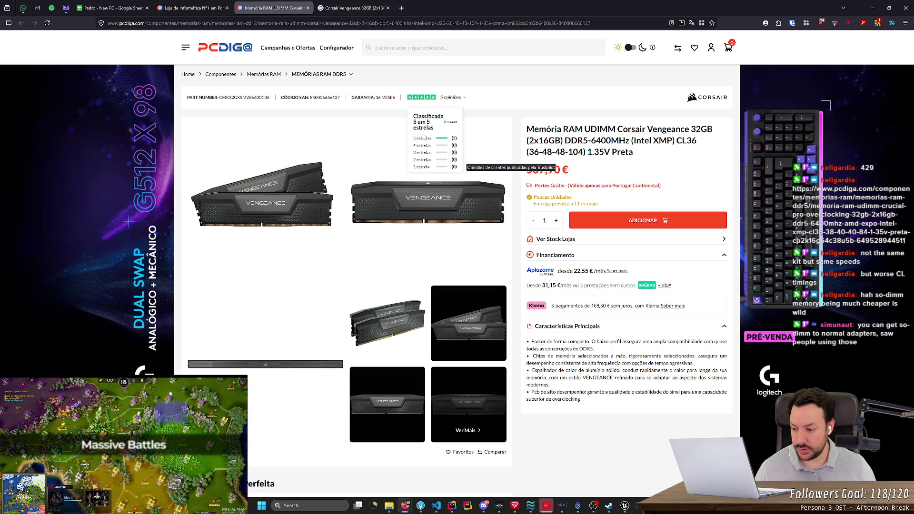
# Search Google for 'so-dimm' in a new tab, then close the results.
pyautogui.click(402, 6)
pyautogui.write('so-dimm')
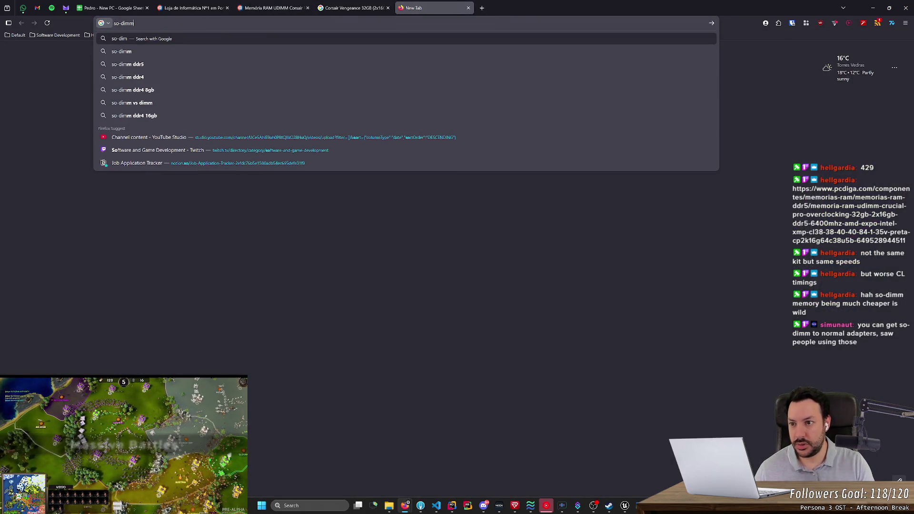
pyautogui.press('Return')
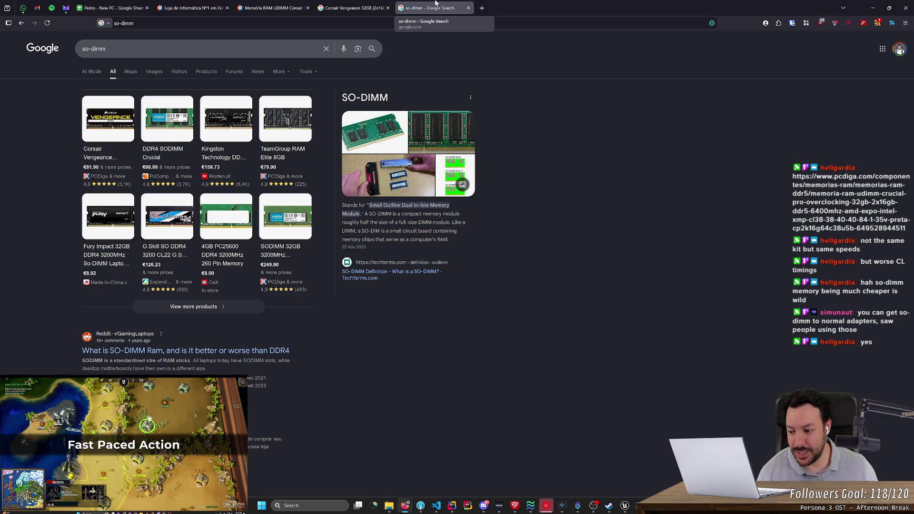
pyautogui.middleClick(436, 3)
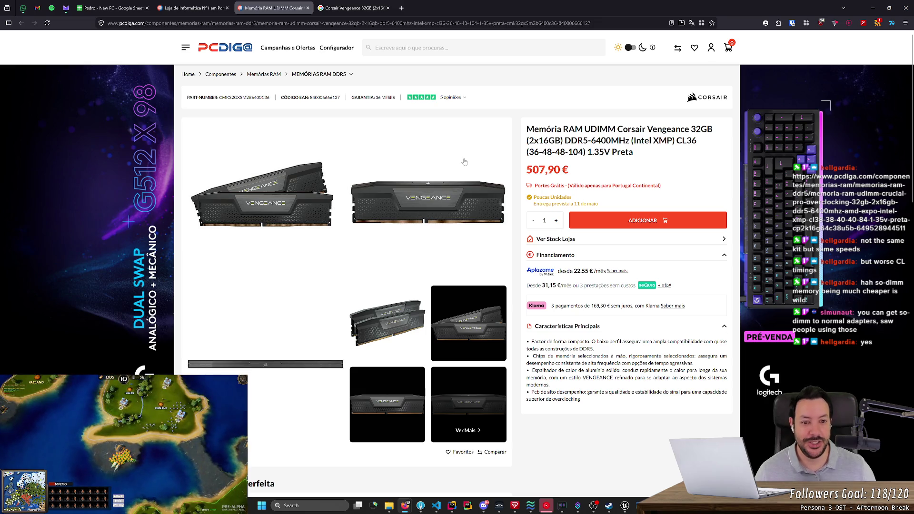
# Recheck the 507,90 € kit page, then close all tabs to the right of the New PC spreadsheet.
pyautogui.moveTo(570, 171)
pyautogui.mouseDown()
pyautogui.moveTo(524, 170)
pyautogui.moveTo(527, 151)
pyautogui.moveTo(546, 171)
pyautogui.mouseUp()
pyautogui.click(549, 149)
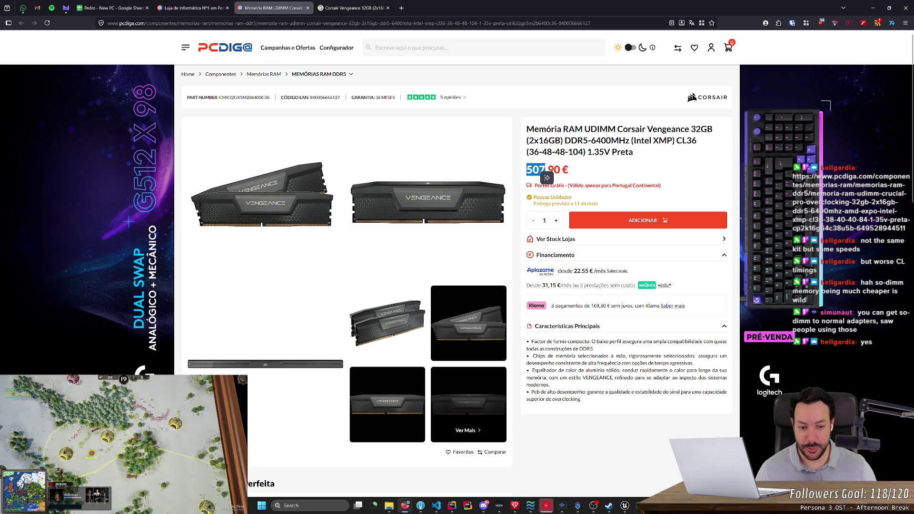
pyautogui.scroll(-7, 349, 143)
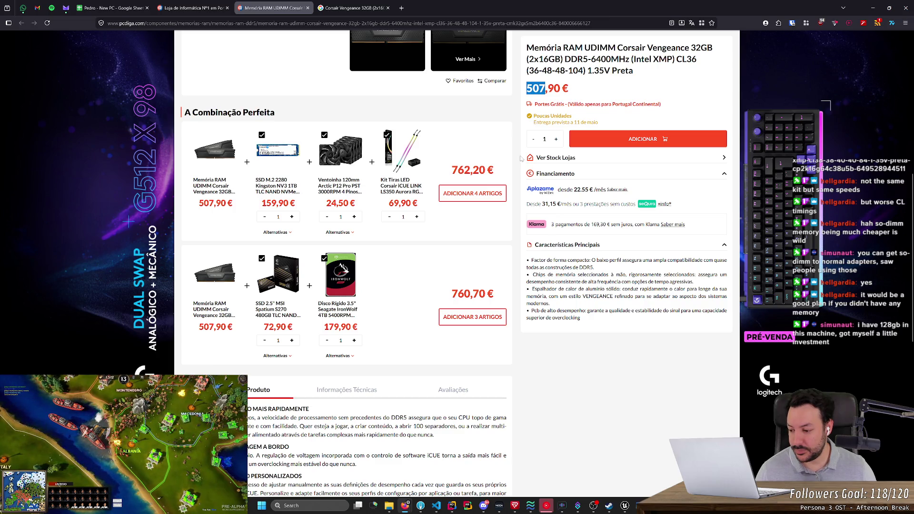
pyautogui.scroll(-5, 522, 158)
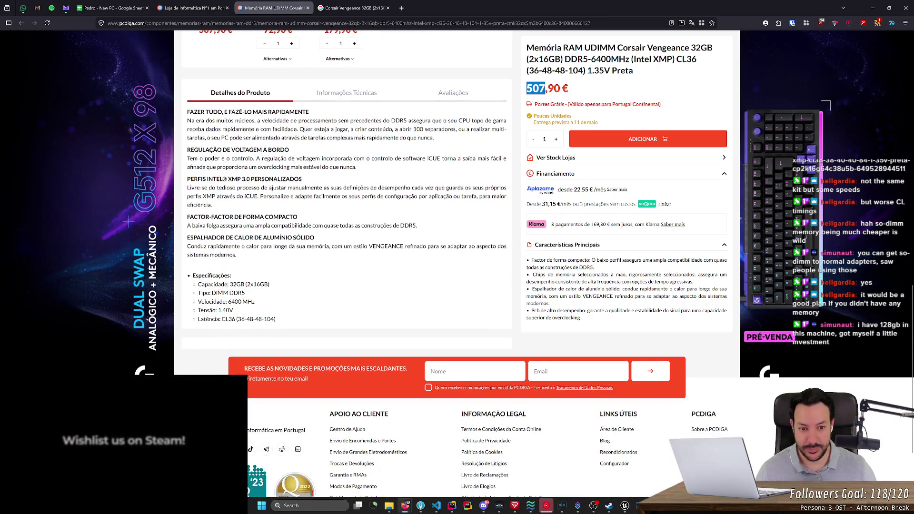
pyautogui.scroll(5, 347, 190)
pyautogui.click(190, 8)
pyautogui.click(111, 8)
pyautogui.rightClick(207, 3)
pyautogui.click(200, 76)
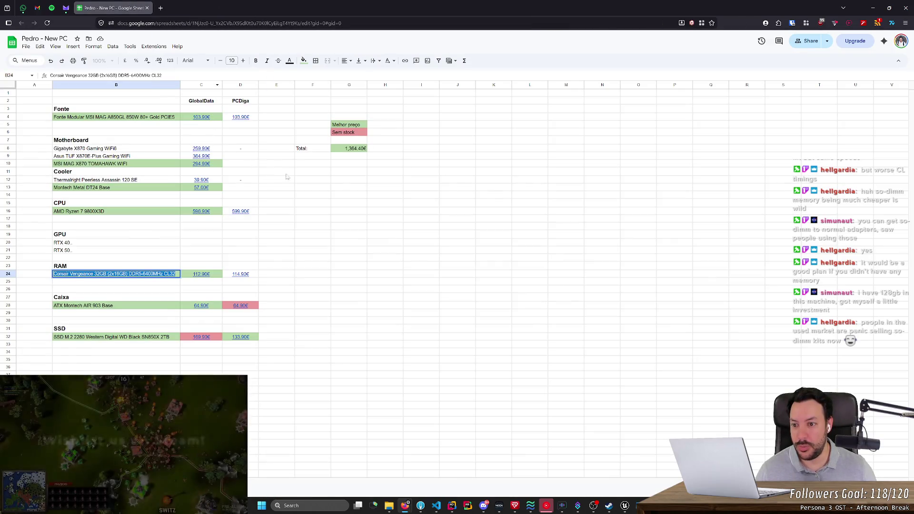
# Open and close the GlobalData and PCDiga power supply links from C4 and D4.
pyautogui.moveTo(209, 117)
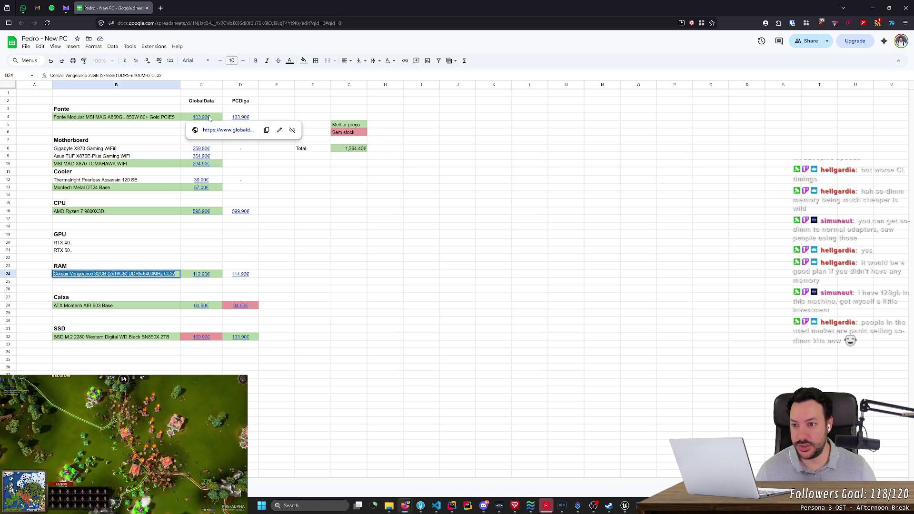
pyautogui.click(219, 130)
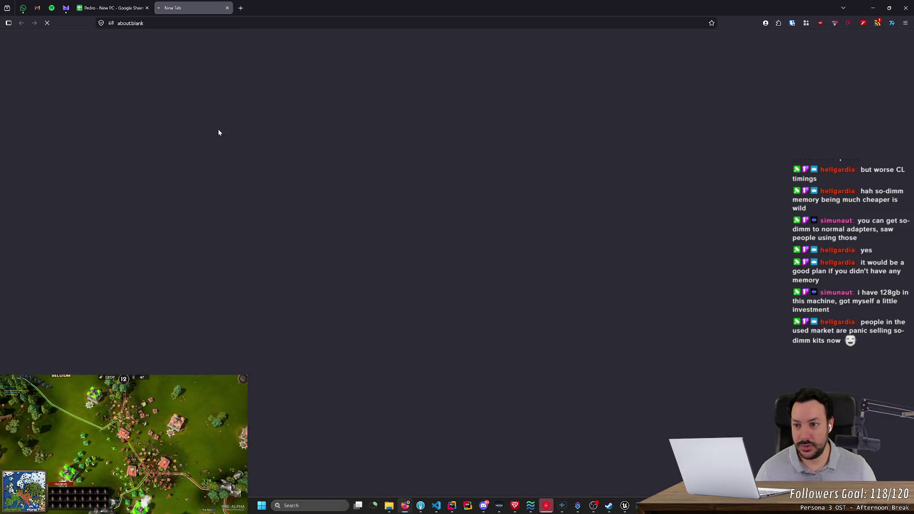
pyautogui.hotkey('ctrl', 'w')
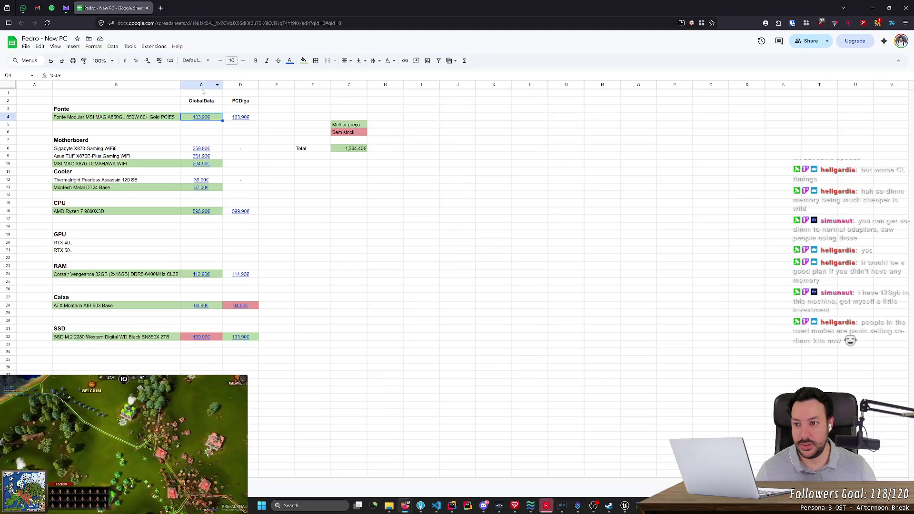
pyautogui.moveTo(242, 119)
pyautogui.click(267, 131)
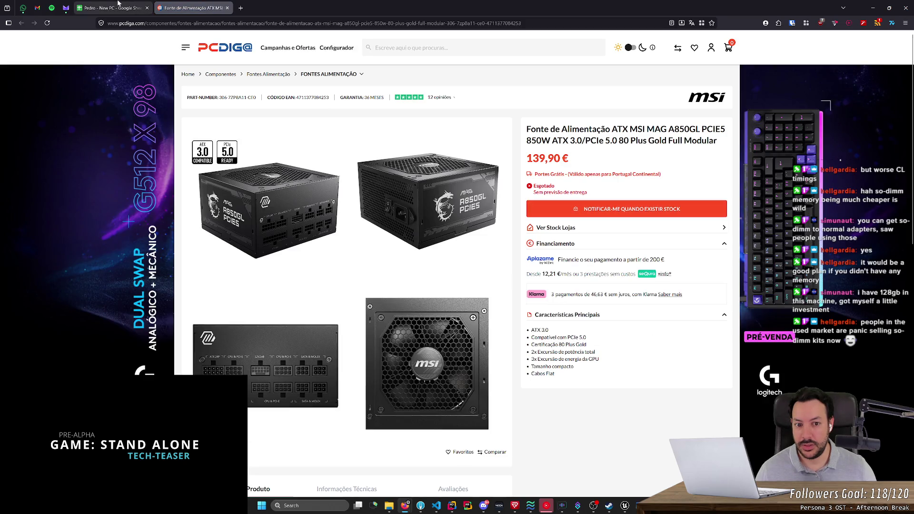
pyautogui.hotkey('ctrl', 'w')
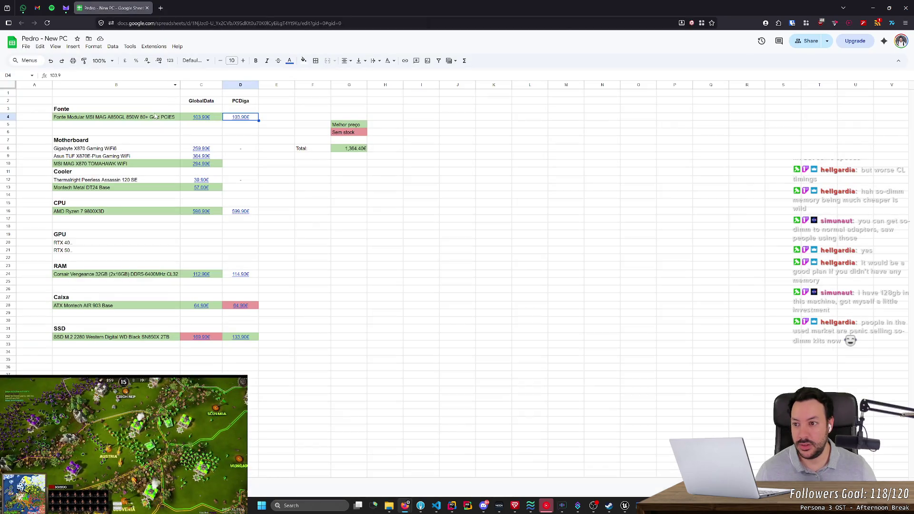
# Search the web for the power supply name from B4, glancing at Unreal's packaging progress.
pyautogui.click(153, 120)
pyautogui.press('Return')
pyautogui.hotkey('ctrl', 't')
pyautogui.write('Fonte Modular MSI MAG A850GL 850W 80+ Gold PCIE5')
pyautogui.press('Return')
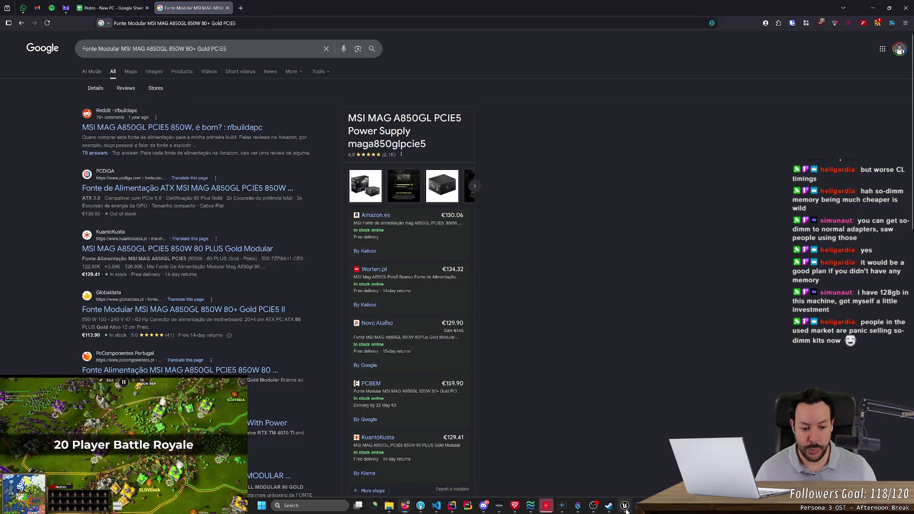
pyautogui.click(625, 506)
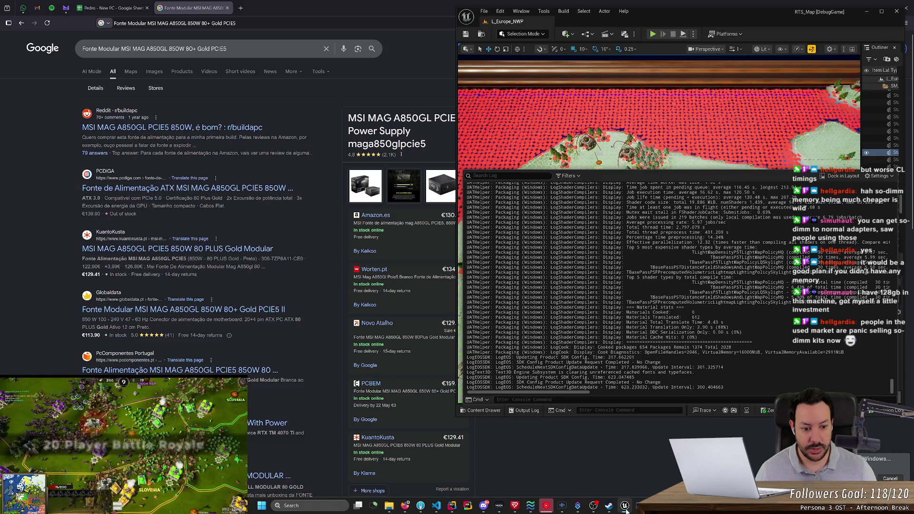
pyautogui.click(626, 507)
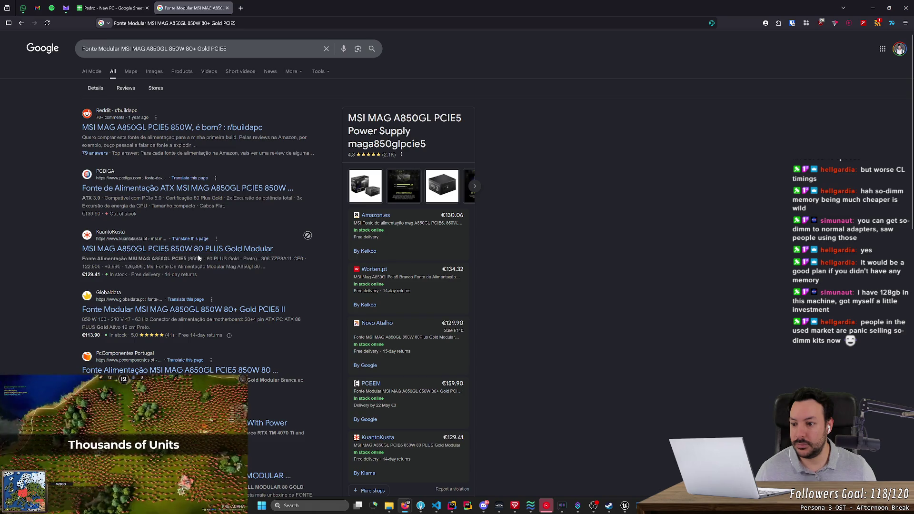
# Open the GlobalData power supply listing, check its 109,90 € price, and snap it right.
pyautogui.click(171, 312)
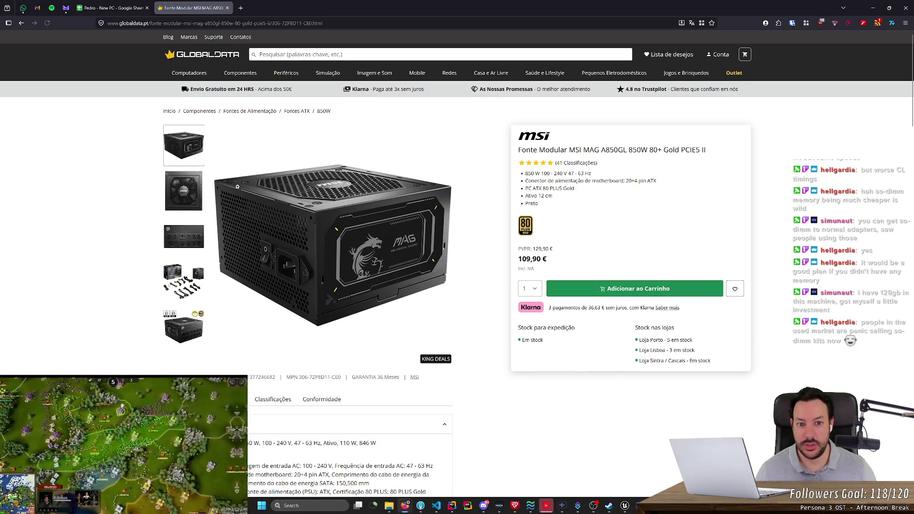
pyautogui.click(129, 9)
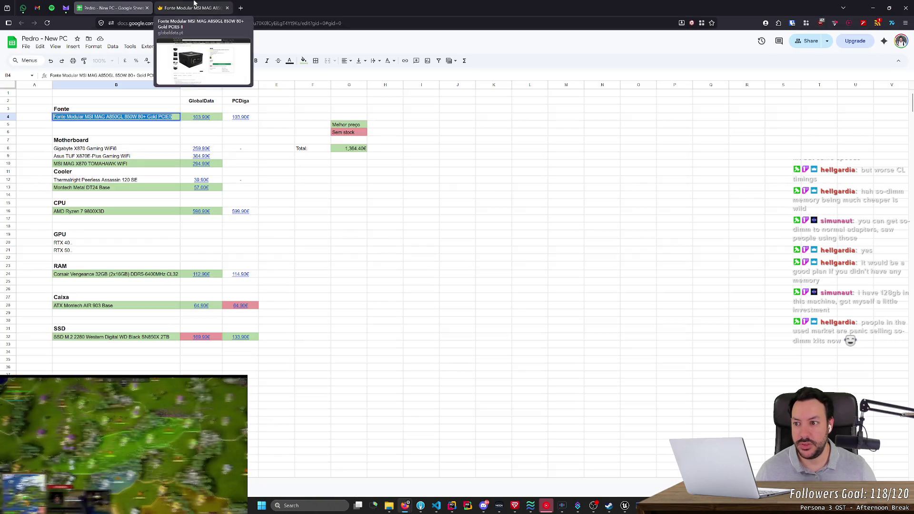
pyautogui.click(194, 8)
pyautogui.click(119, 8)
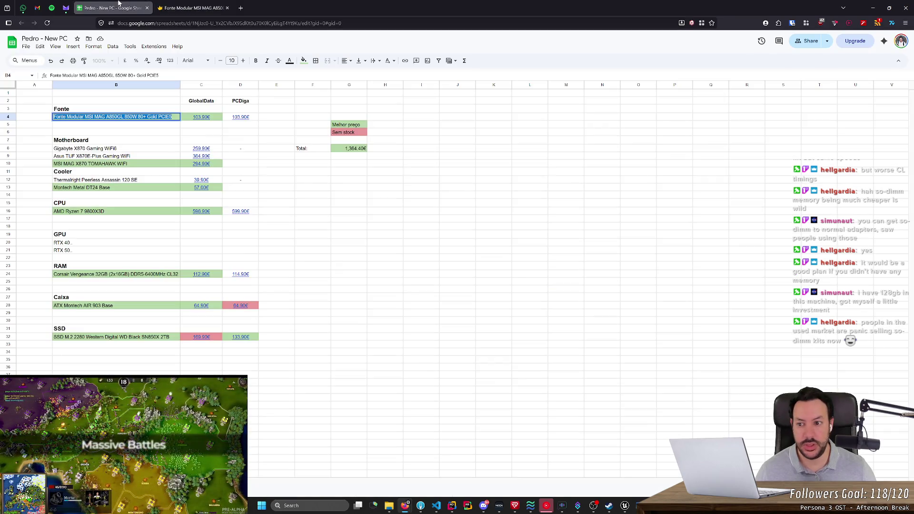
pyautogui.click(206, 9)
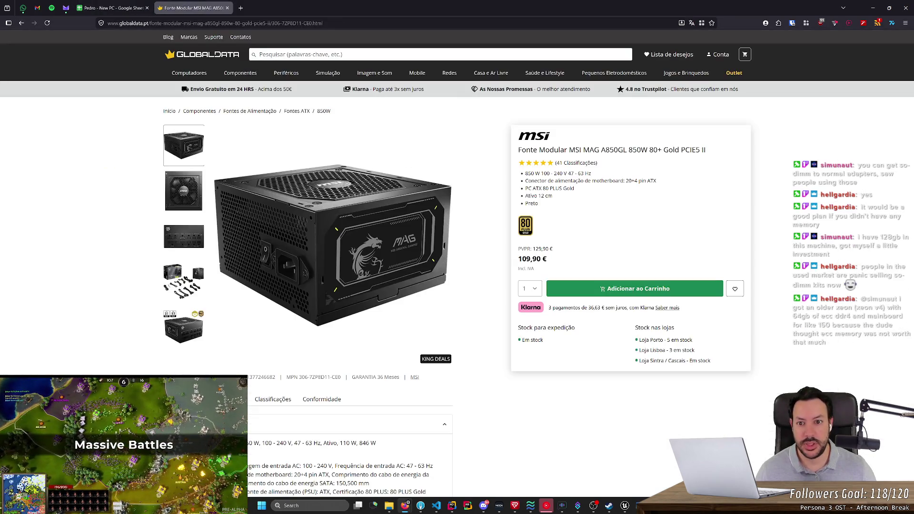
pyautogui.click(101, 3)
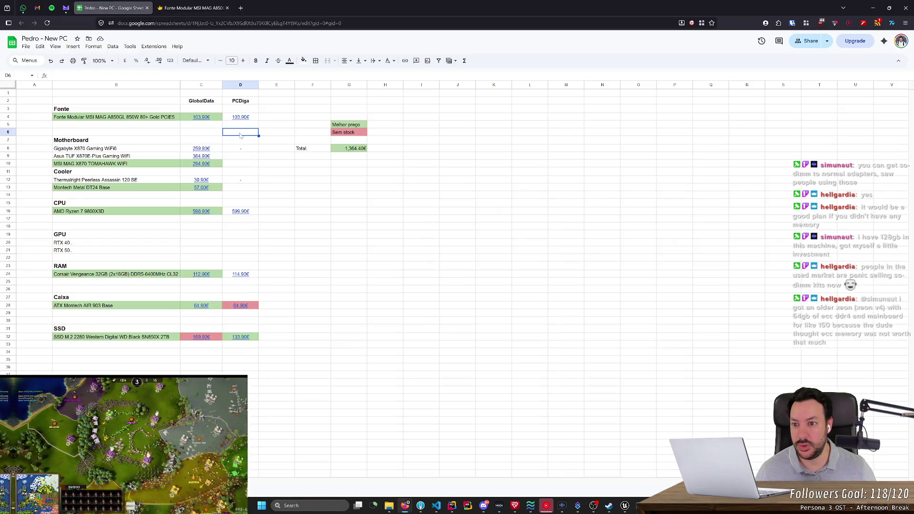
pyautogui.click(199, 6)
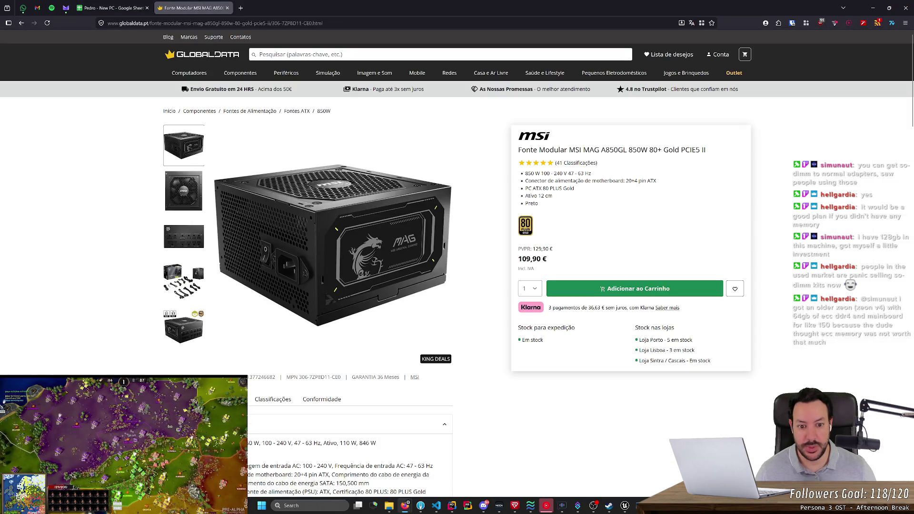
pyautogui.moveTo(518, 258); pyautogui.dragTo(547, 258)
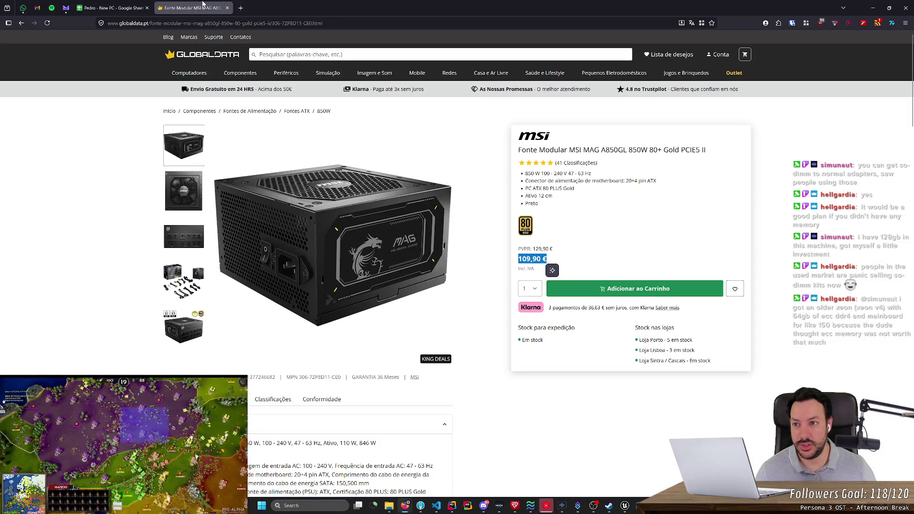
pyautogui.moveTo(207, 8)
pyautogui.mouseDown()
pyautogui.moveTo(510, 111)
pyautogui.moveTo(912, 114)
pyautogui.mouseUp()
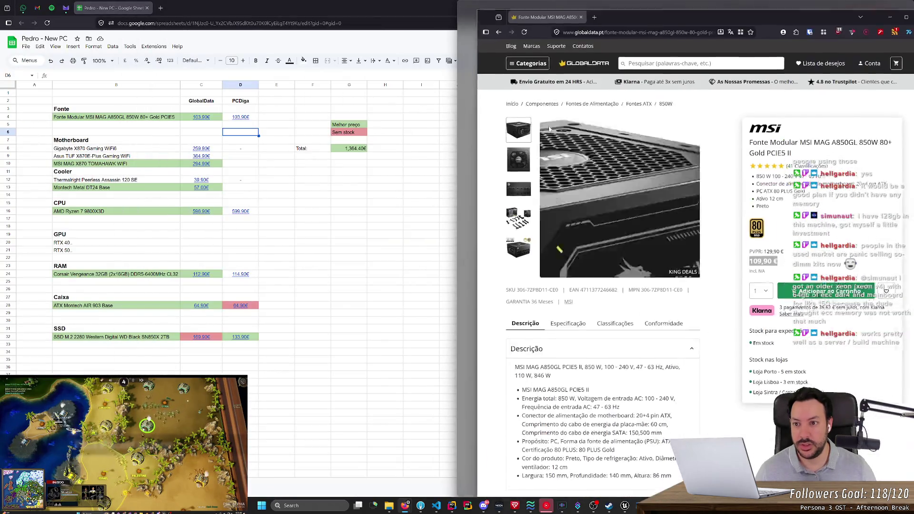
# Snap the price sheet to the left half and note 110 in E4.
pyautogui.click(125, 103)
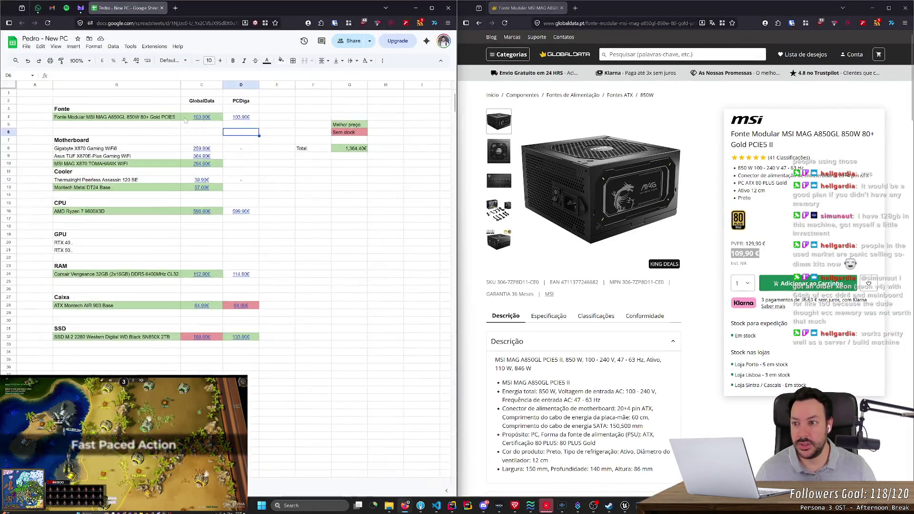
pyautogui.click(413, 115)
pyautogui.click(281, 119)
pyautogui.write('1')
pyautogui.press('Return')
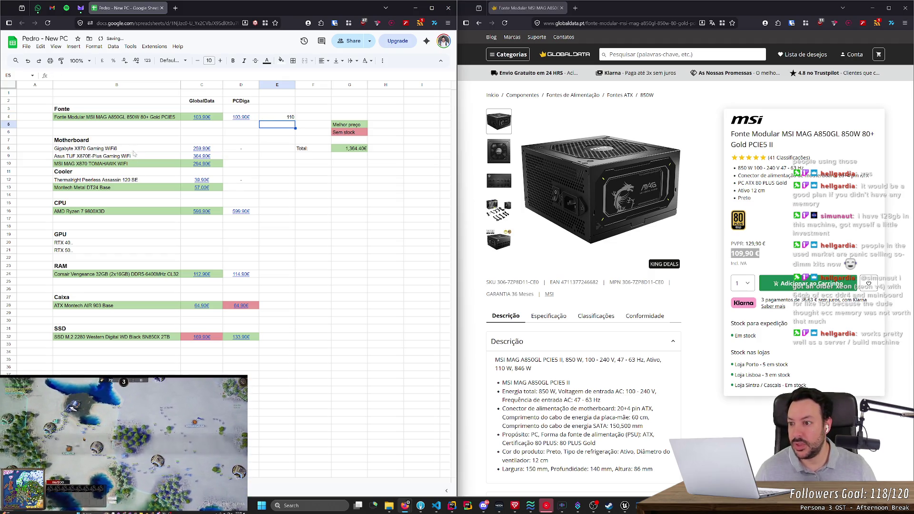
# Check the MSI MAG X870 Tomahawk WiFi GlobalData price and note 289 in E10.
pyautogui.click(134, 151)
pyautogui.click(160, 164)
pyautogui.click(202, 164)
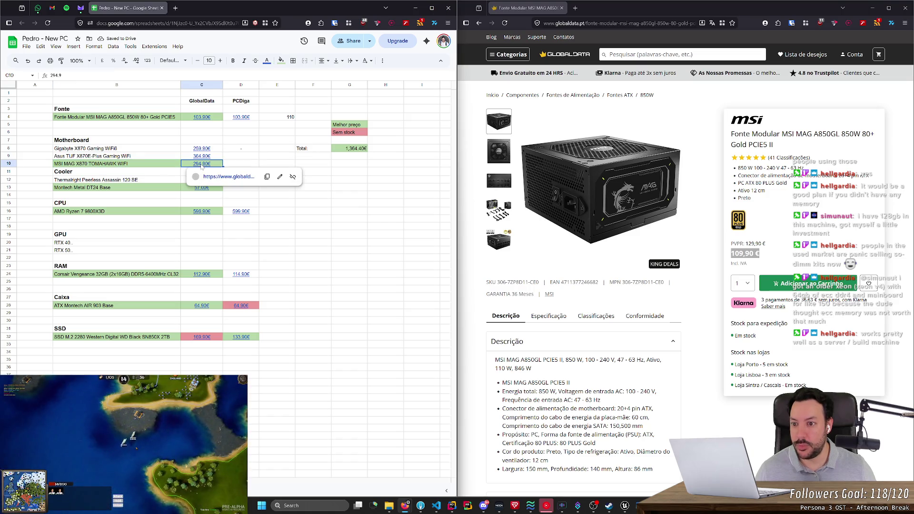
pyautogui.click(216, 178)
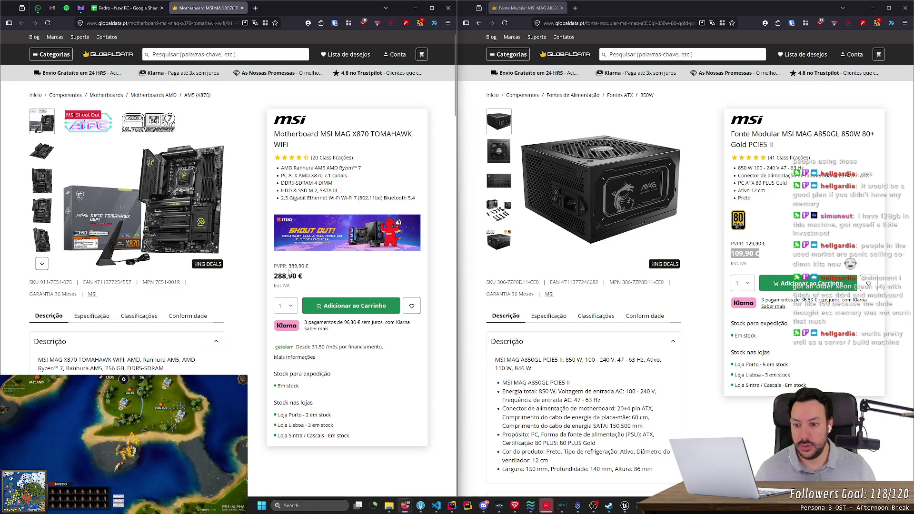
pyautogui.click(242, 8)
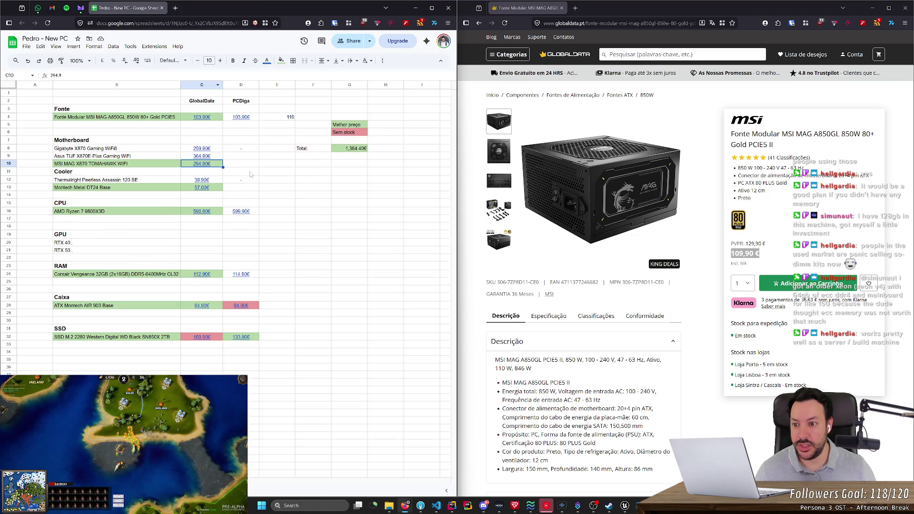
pyautogui.click(281, 165)
pyautogui.write('289')
pyautogui.press('Return')
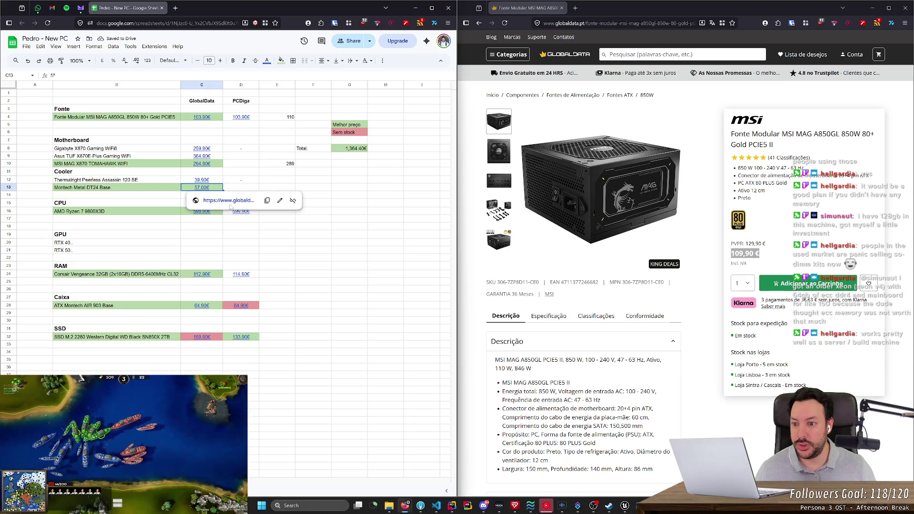
# Find the Montech Metal cooler discontinued on GlobalData and search the store for its name.
pyautogui.click(231, 205)
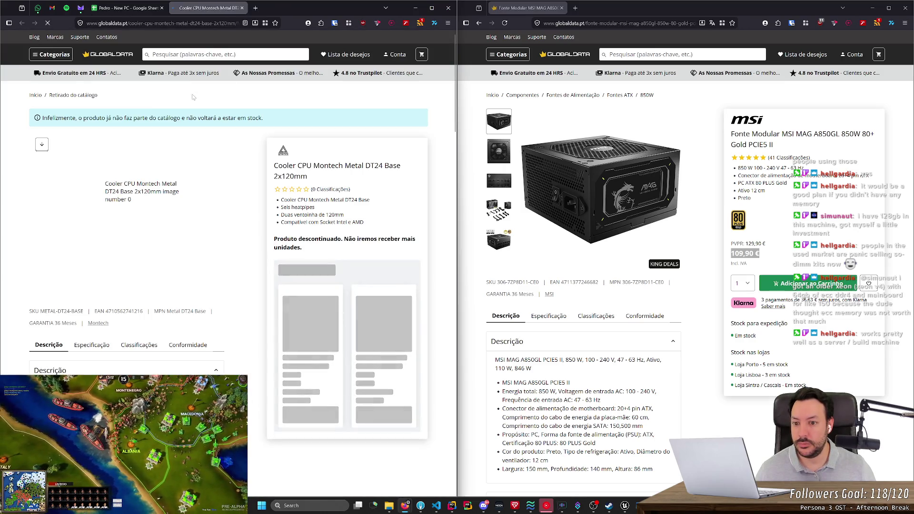
pyautogui.tripleClick(315, 249)
pyautogui.click(329, 253)
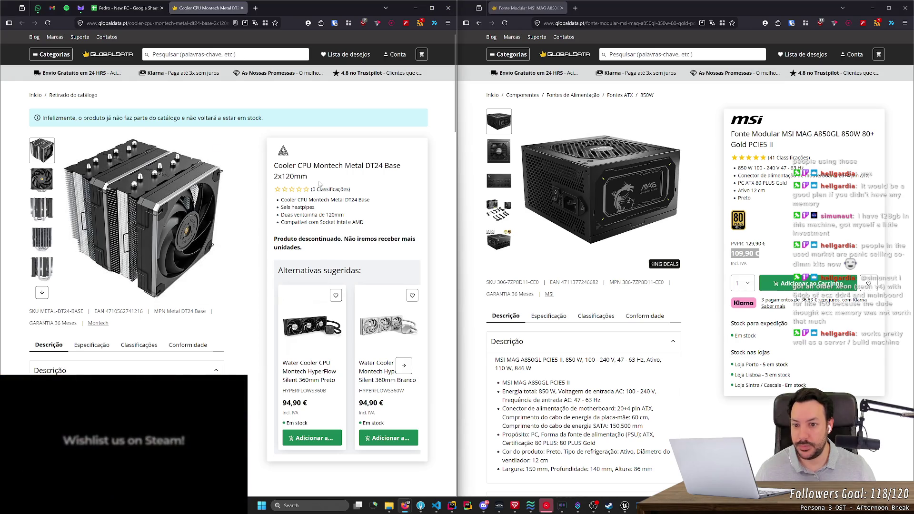
pyautogui.moveTo(274, 166); pyautogui.dragTo(366, 165)
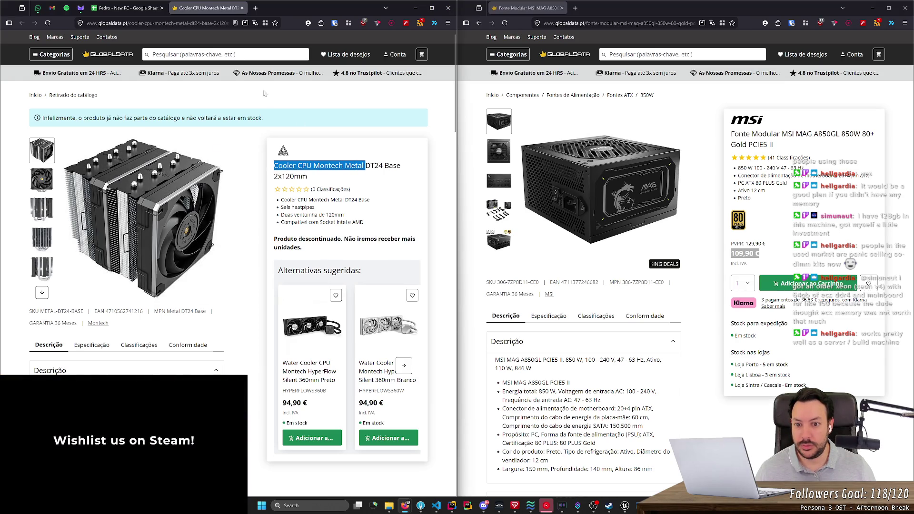
pyautogui.hotkey('ctrl', 'c')
pyautogui.click(223, 54)
pyautogui.hotkey('ctrl', 'v')
pyautogui.press('Return')
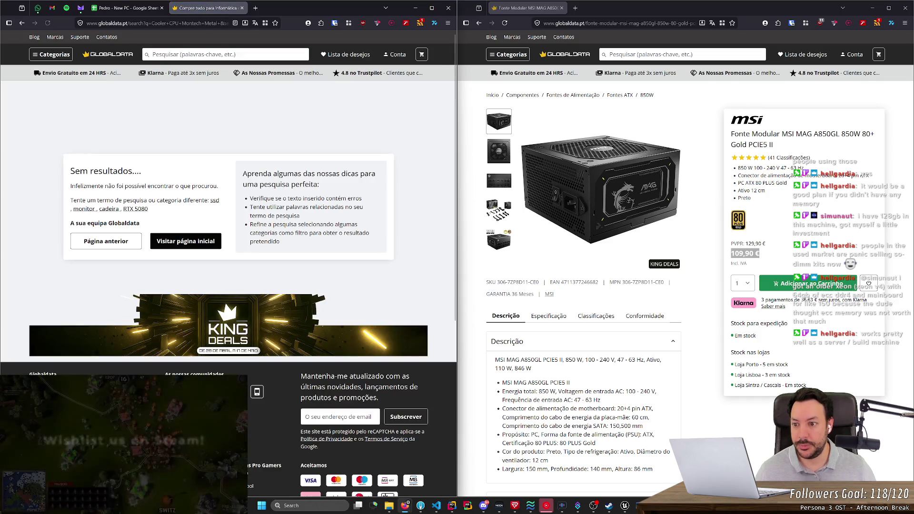
pyautogui.click(242, 7)
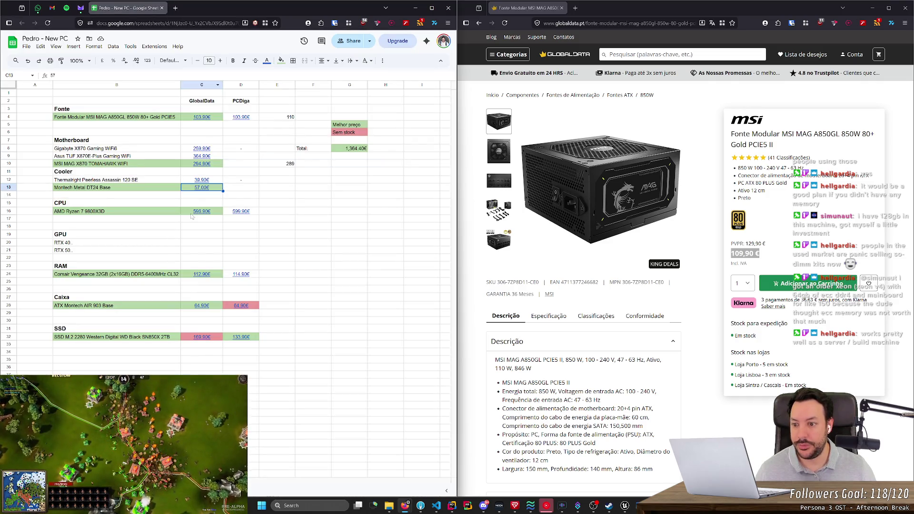
pyautogui.click(207, 212)
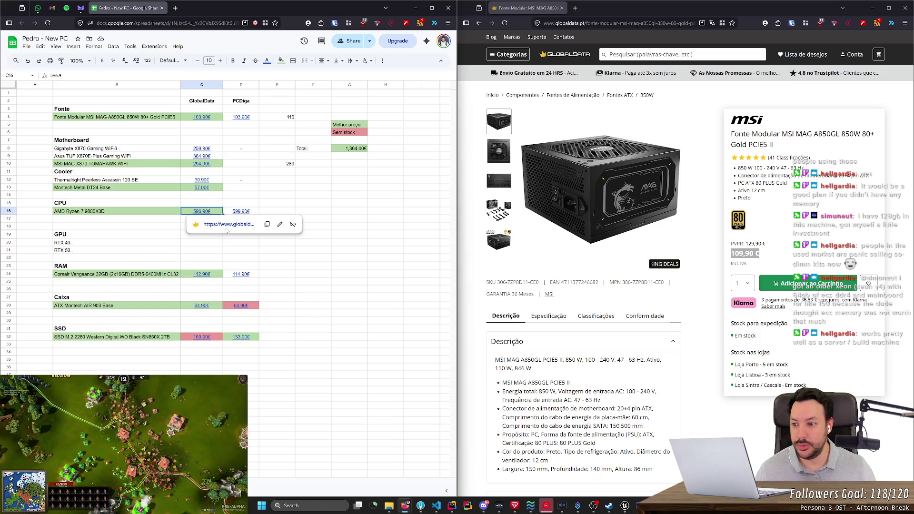
pyautogui.click(225, 227)
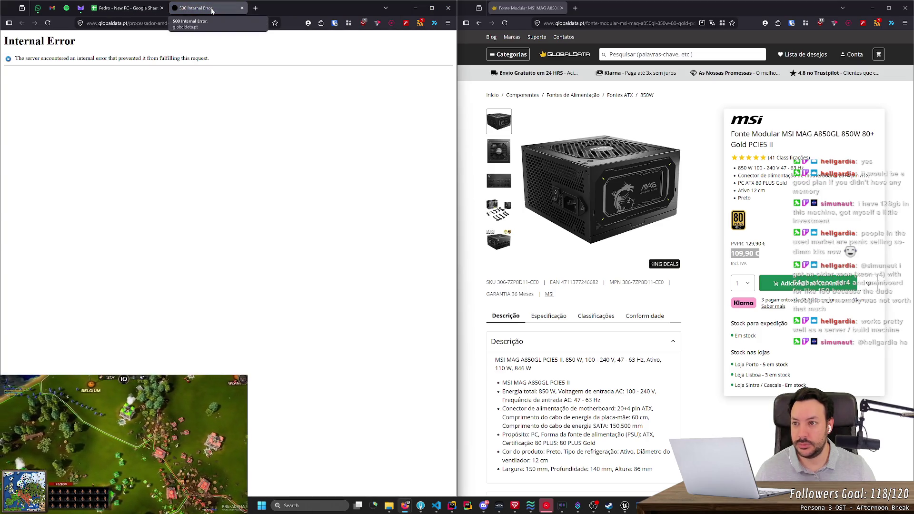
pyautogui.click(242, 7)
pyautogui.click(252, 213)
pyautogui.click(259, 225)
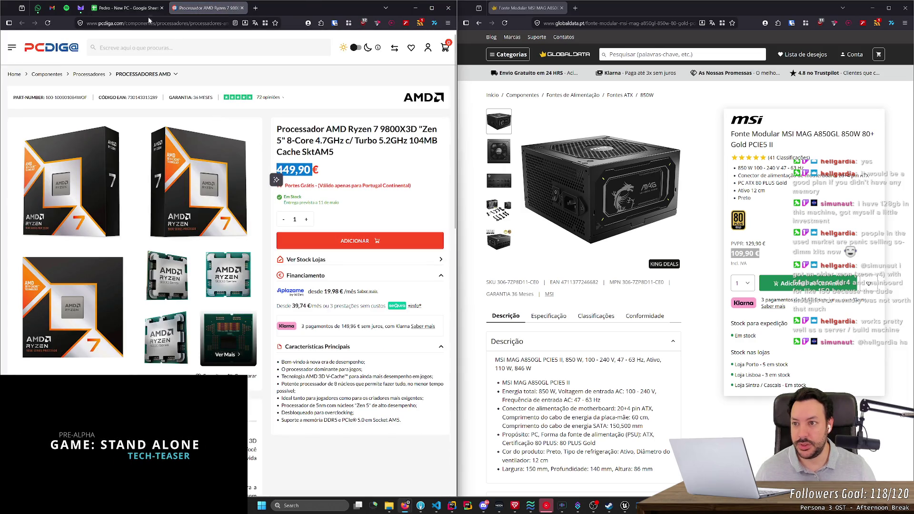
pyautogui.click(128, 8)
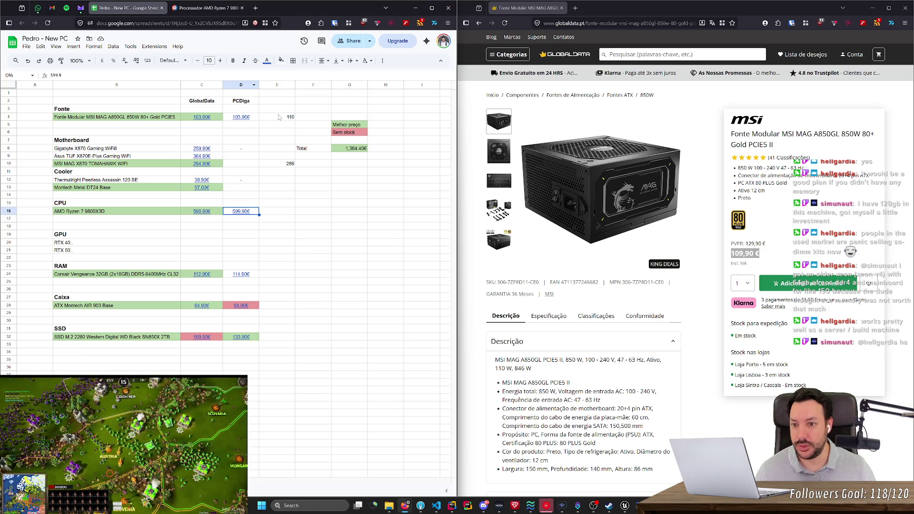
pyautogui.moveTo(279, 117); pyautogui.dragTo(279, 187)
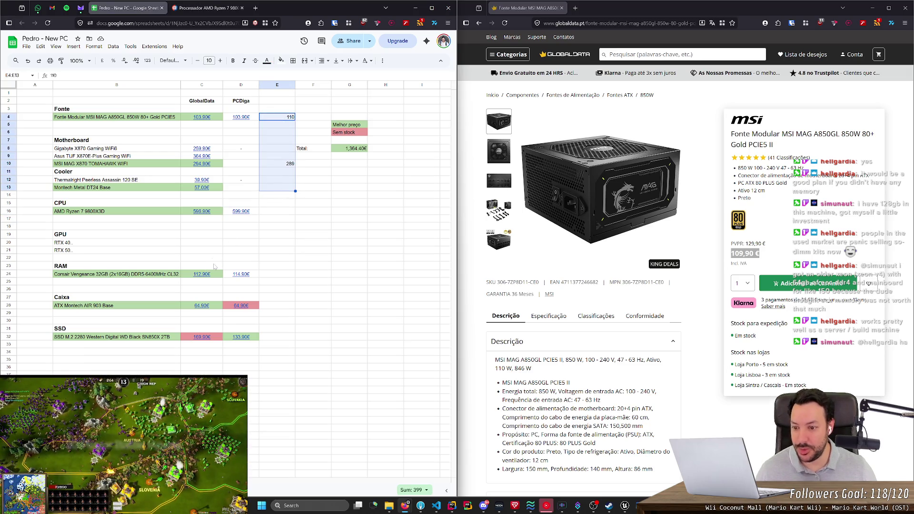
pyautogui.moveTo(208, 277)
pyautogui.click(180, 301)
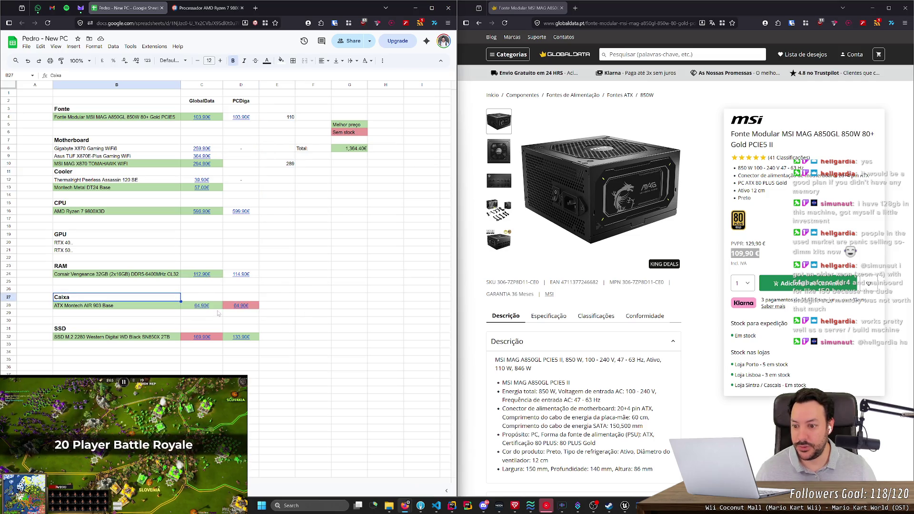
pyautogui.click(209, 309)
pyautogui.click(240, 319)
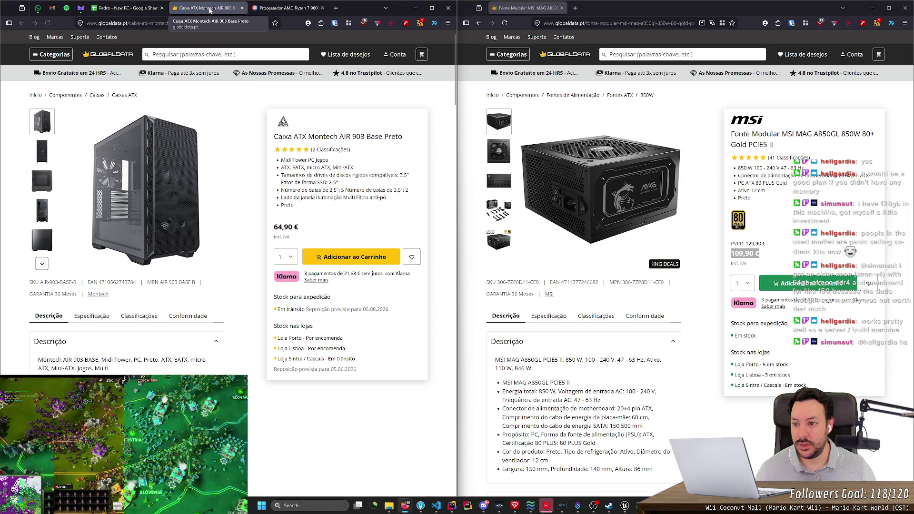
pyautogui.middleClick(209, 10)
pyautogui.middleClick(210, 9)
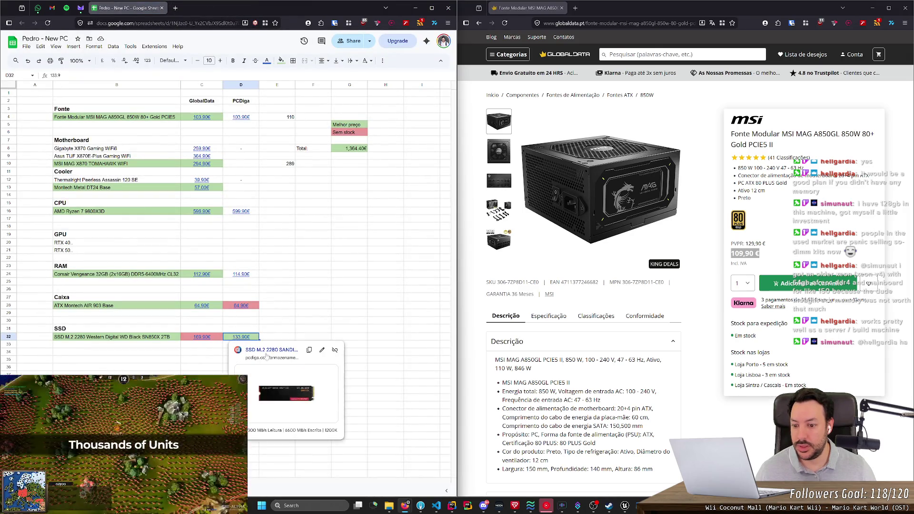
pyautogui.click(267, 352)
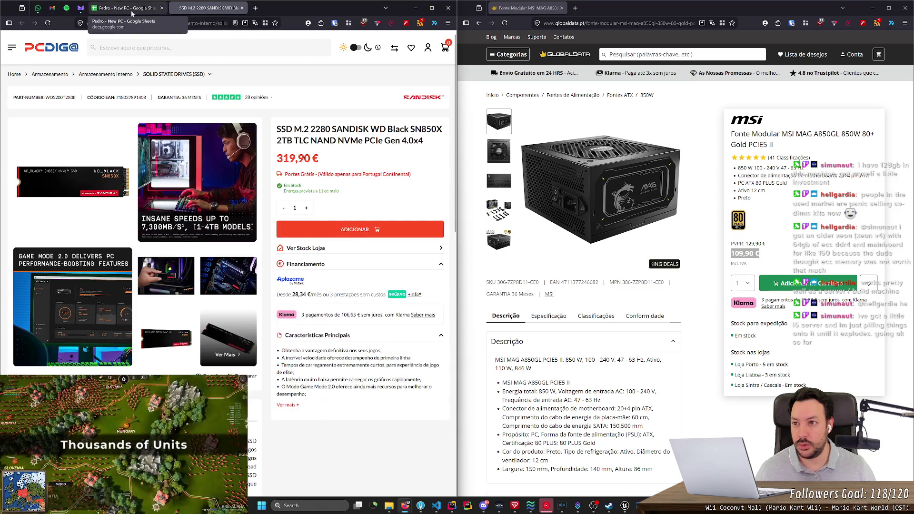
pyautogui.click(131, 12)
pyautogui.click(209, 7)
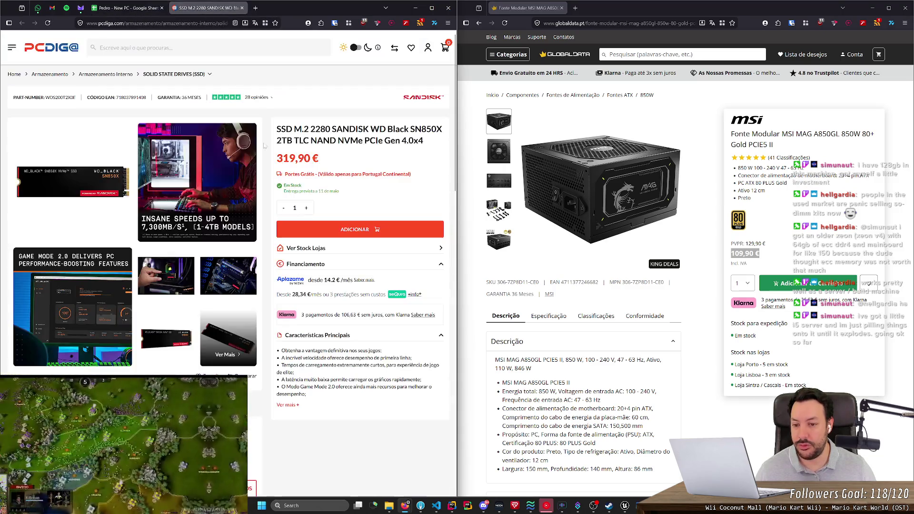
pyautogui.middleClick(227, 8)
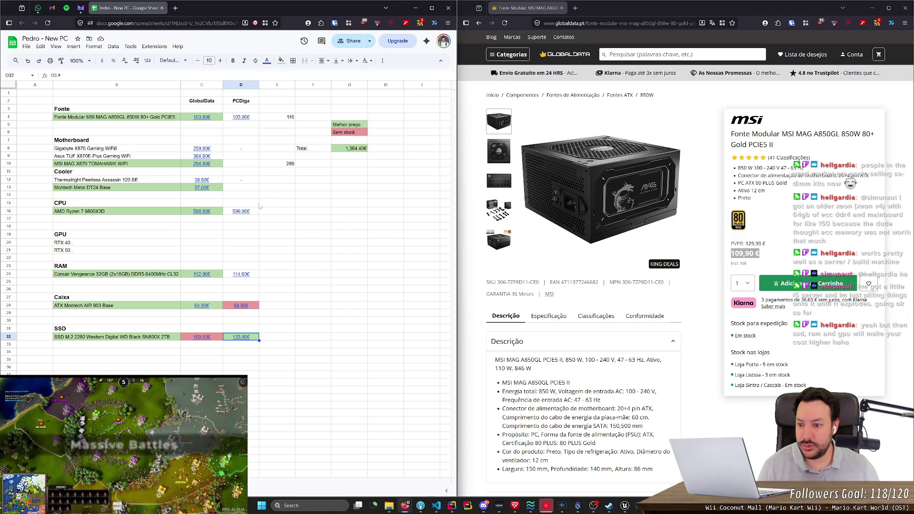
pyautogui.click(288, 276)
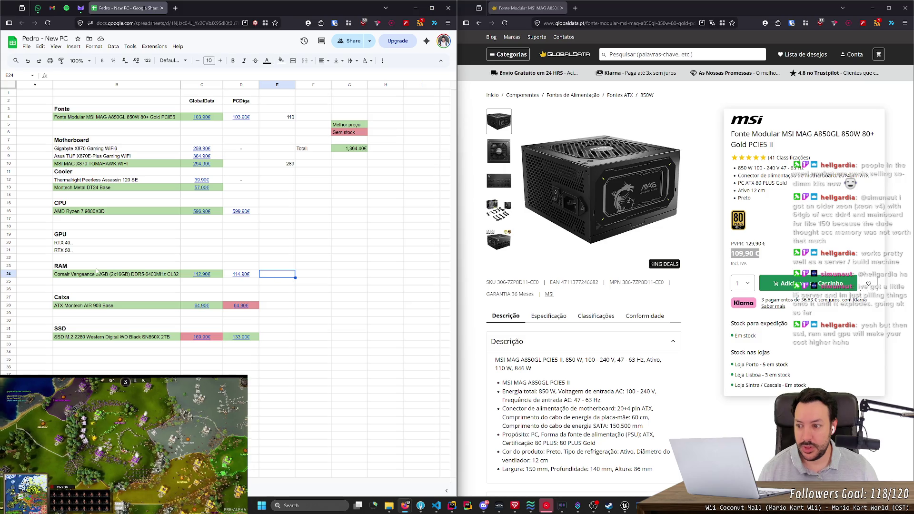
# Note 600 in F24 beside the RAM prices.
pyautogui.click(73, 268)
pyautogui.click(289, 276)
pyautogui.click(316, 278)
pyautogui.write('600')
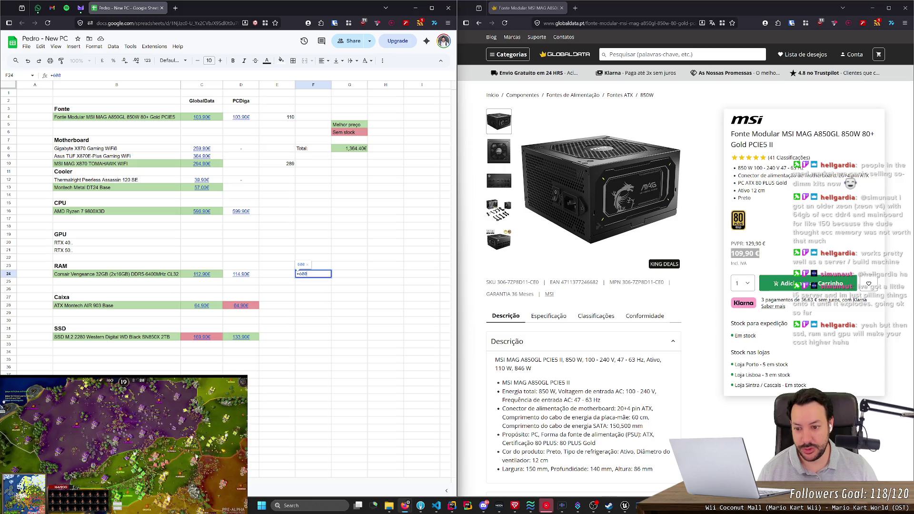
pyautogui.press('Return')
# Clear the noted values 110, 289 and 600, then check the Total formula in G8.
pyautogui.moveTo(324, 274); pyautogui.dragTo(330, 291)
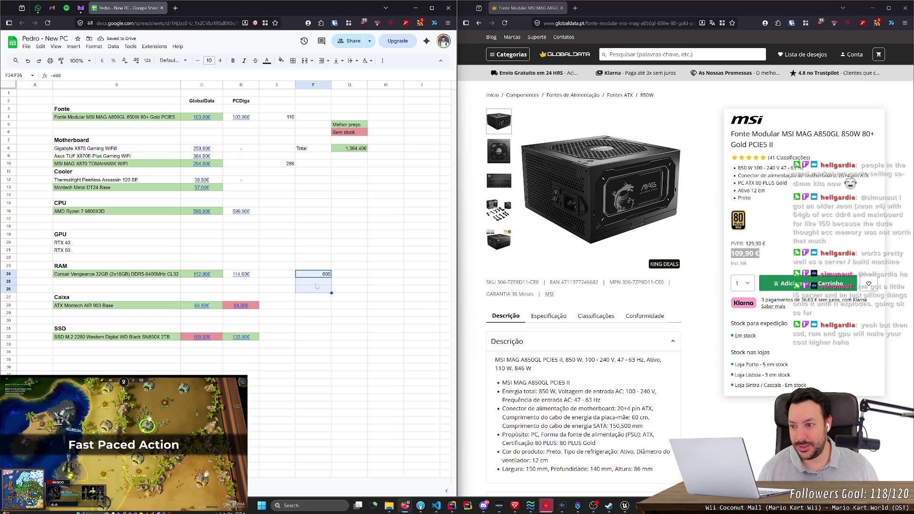
pyautogui.moveTo(278, 119)
pyautogui.mouseDown()
pyautogui.moveTo(291, 240)
pyautogui.moveTo(291, 228)
pyautogui.mouseUp()
pyautogui.press('Delete')
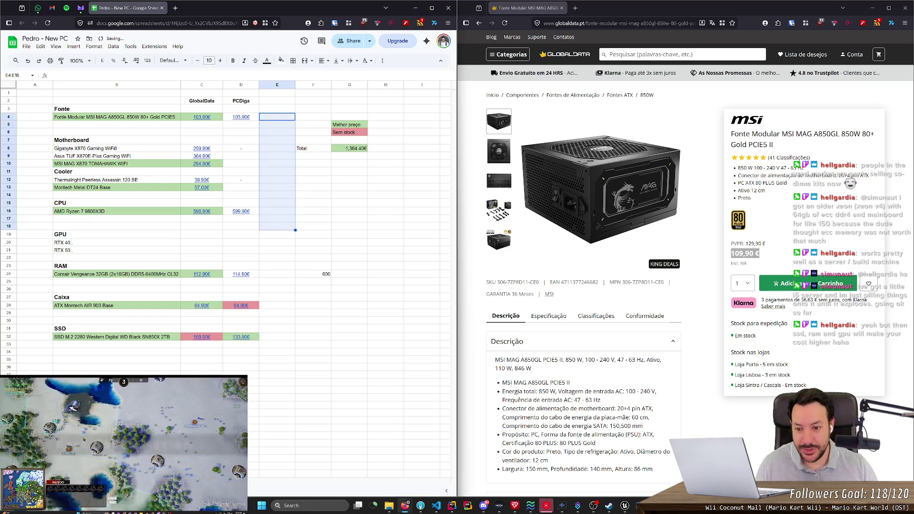
pyautogui.moveTo(311, 265); pyautogui.dragTo(330, 285)
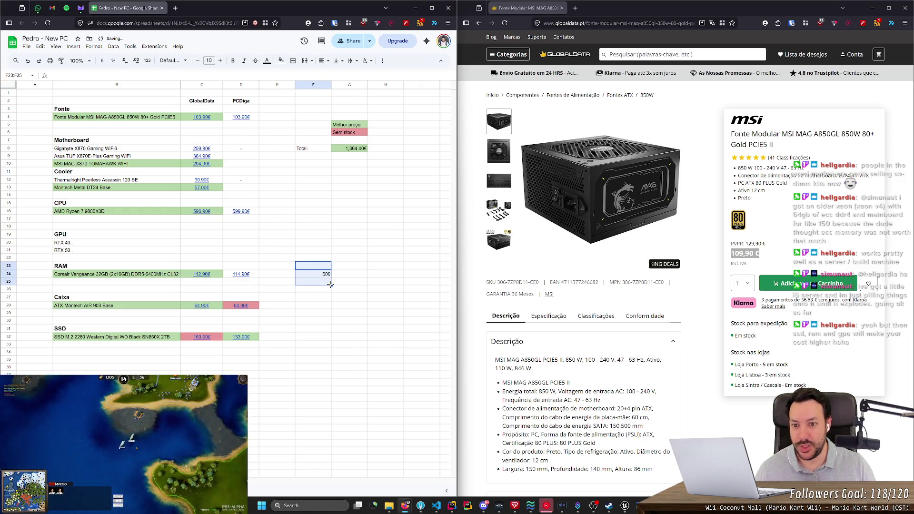
pyautogui.press('Delete')
pyautogui.click(356, 150)
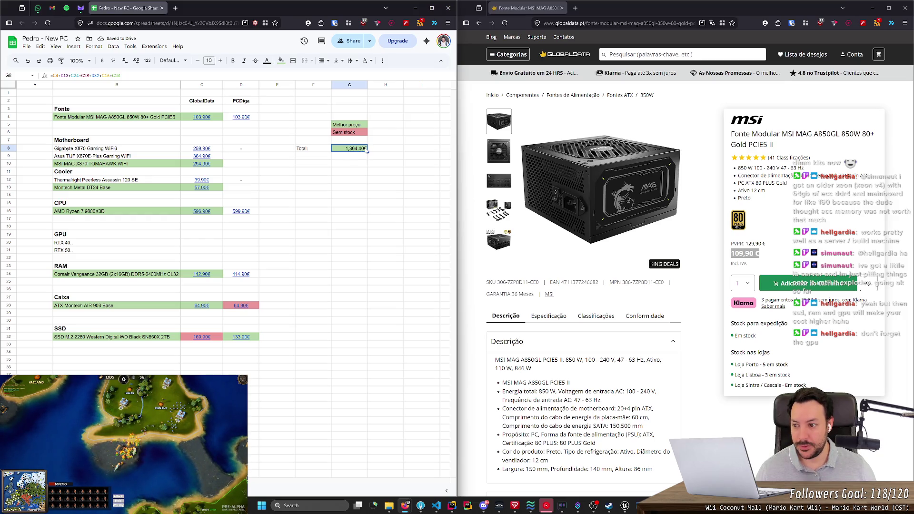
# Change the GPU entry RTX 50 to RTX 5070Ti, copy it, and start a Gmail search.
pyautogui.click(81, 248)
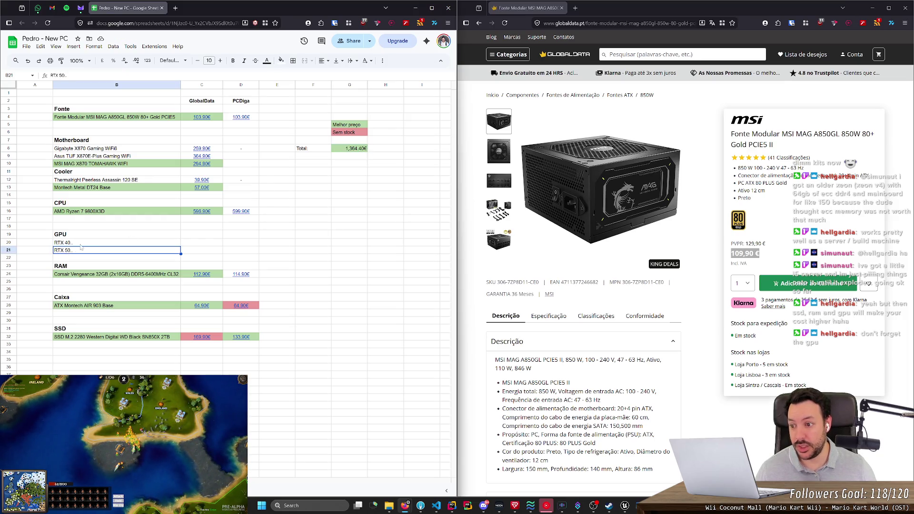
pyautogui.press('Return')
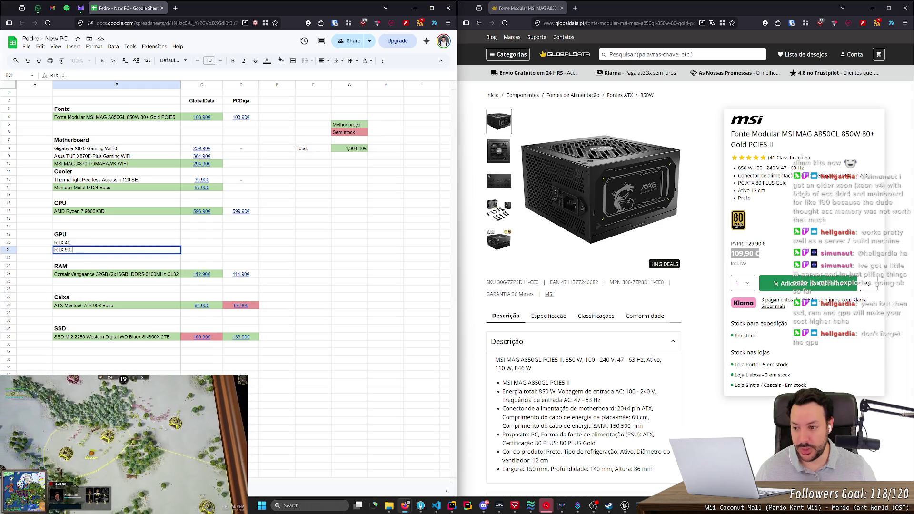
pyautogui.press('BackSpace')
pyautogui.write('70Ti')
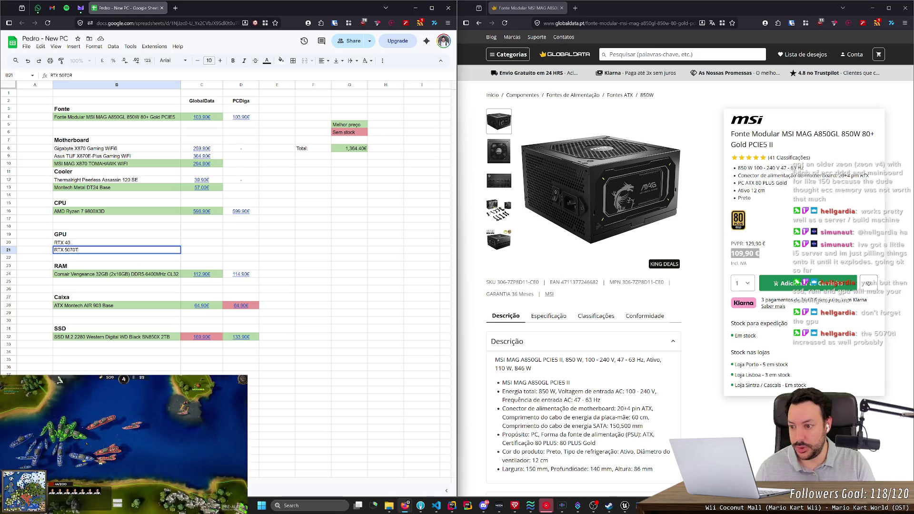
pyautogui.press('Return')
pyautogui.press('Up')
pyautogui.hotkey('ctrl', 'c')
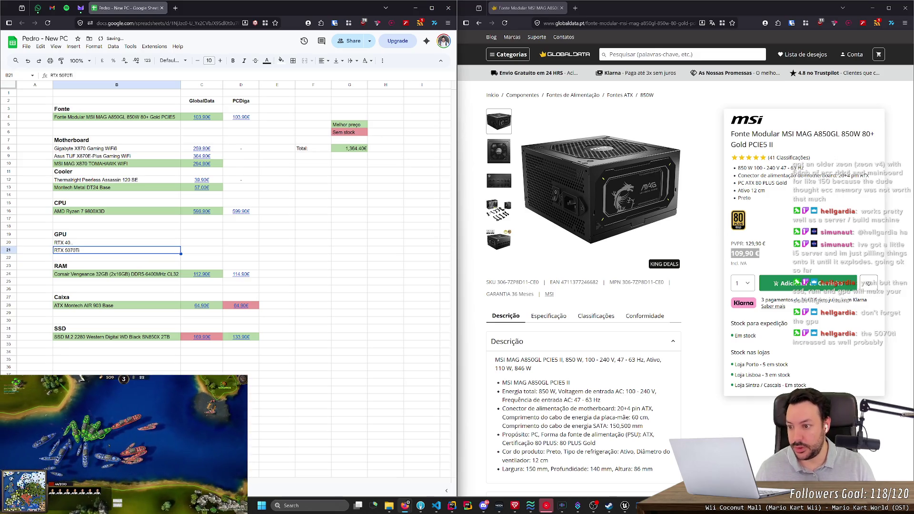
pyautogui.click(52, 7)
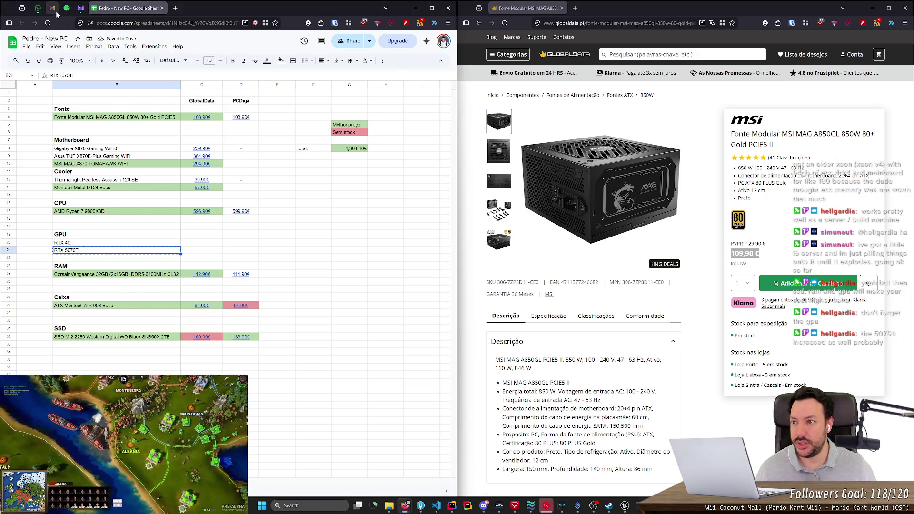
pyautogui.click(133, 41)
# Search Gmail for 'rtx 5070ti' and preview the PCDiga invoice PDF totalling 910,40.
pyautogui.write('rtx')
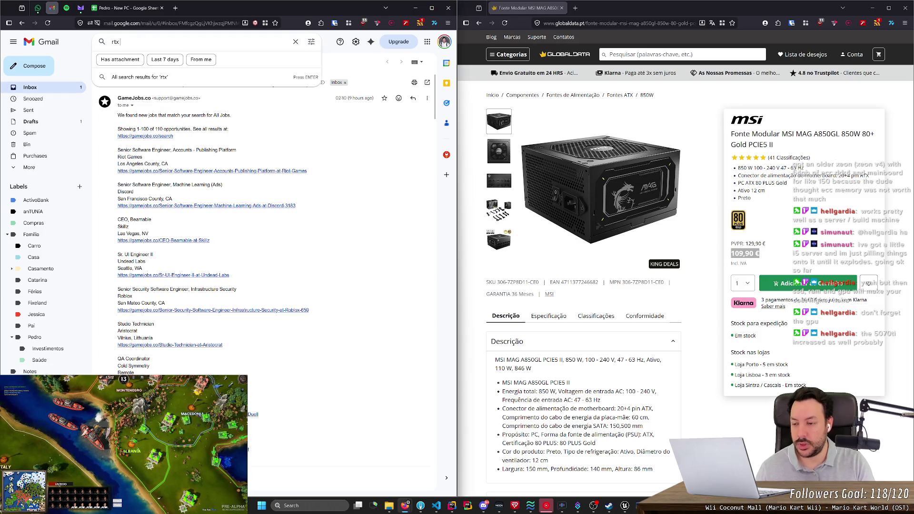
pyautogui.write(' 5070ti')
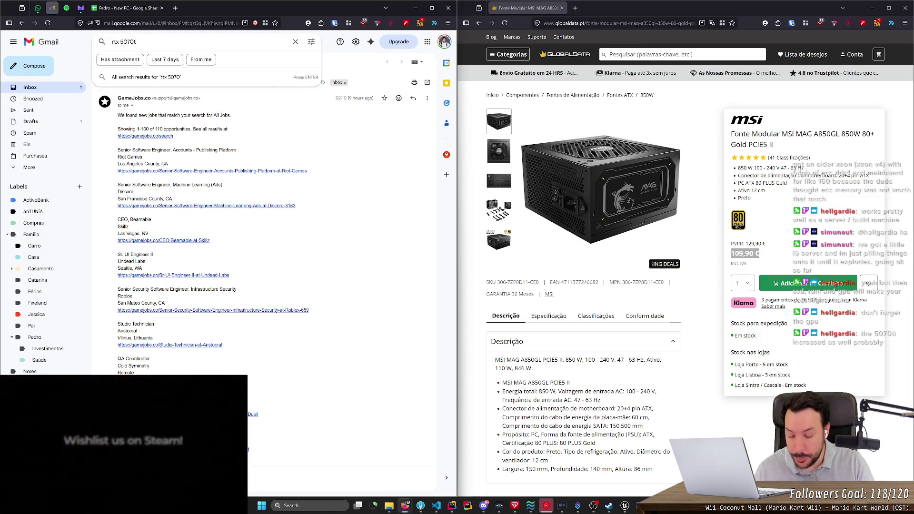
pyautogui.press('Return')
pyautogui.click(295, 111)
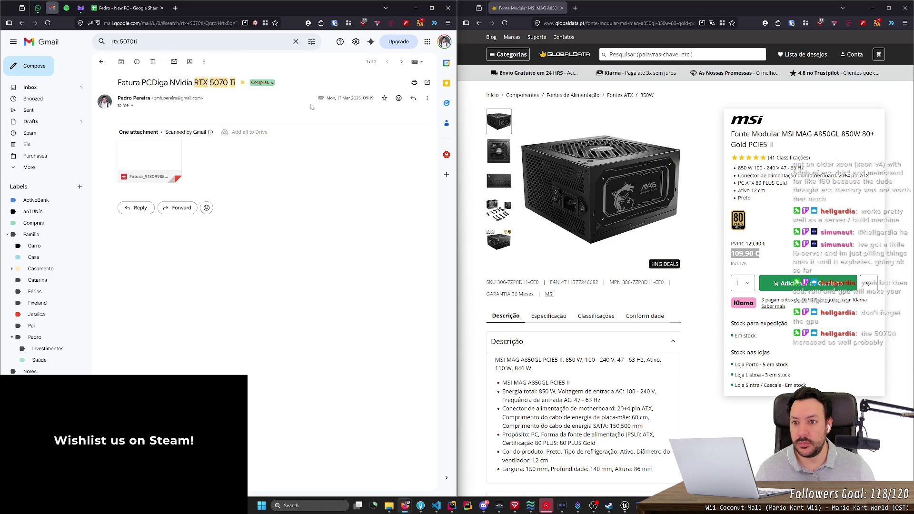
pyautogui.click(177, 153)
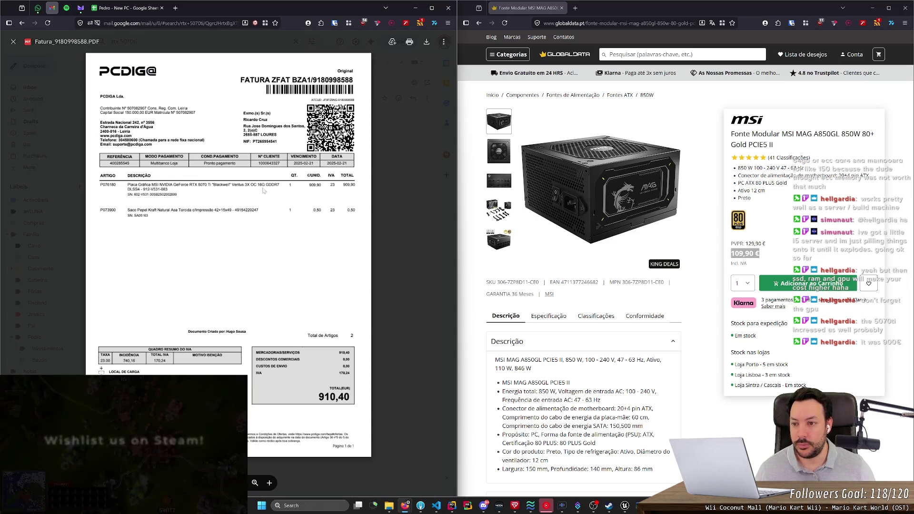
pyautogui.click(391, 250)
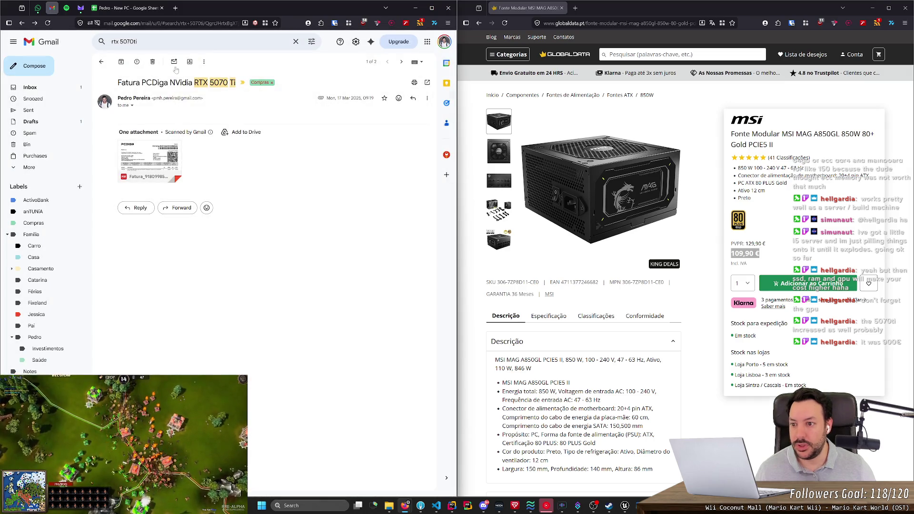
pyautogui.click(157, 157)
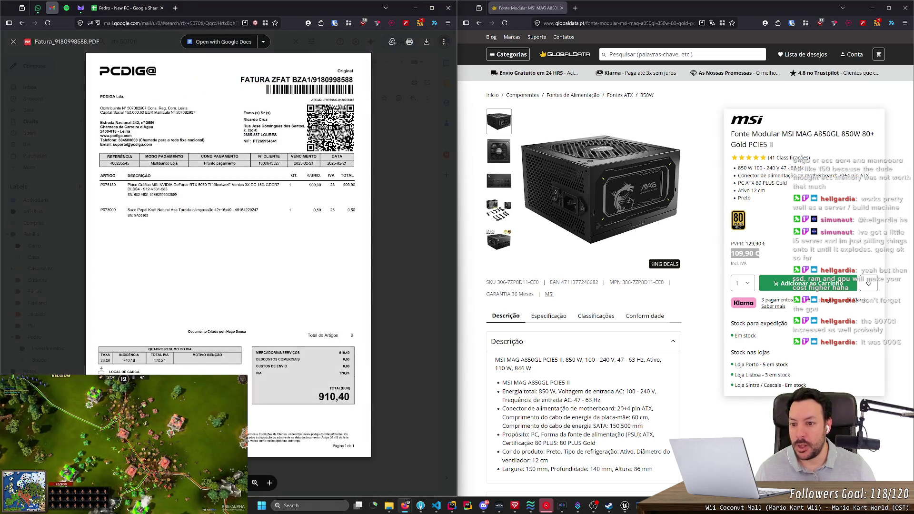
pyautogui.click(386, 344)
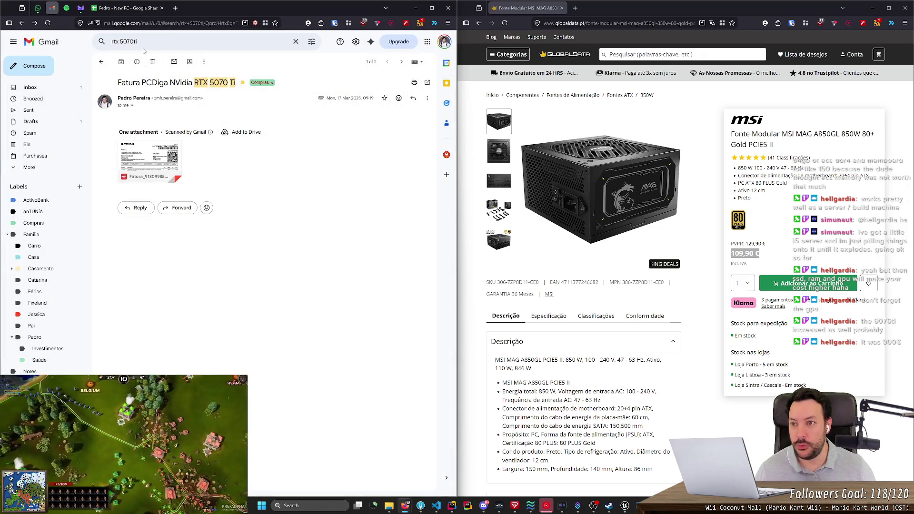
pyautogui.click(150, 160)
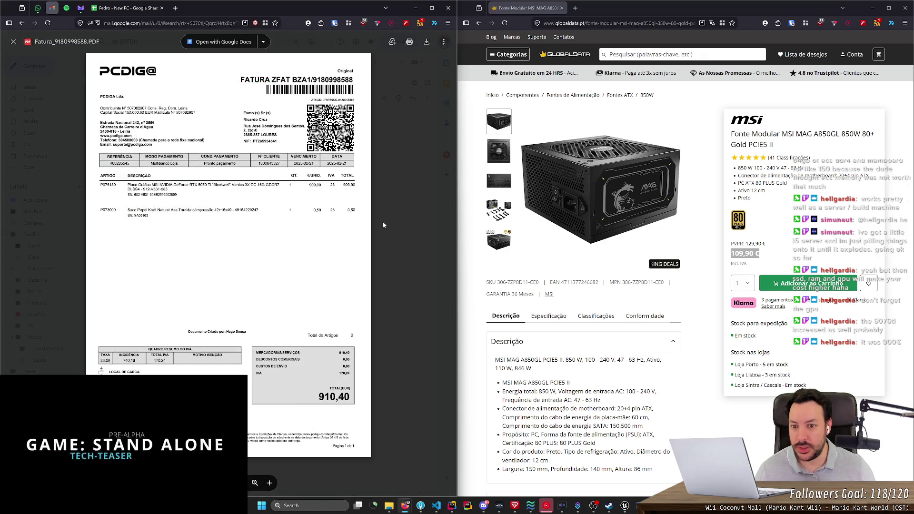
pyautogui.click(382, 225)
pyautogui.click(126, 8)
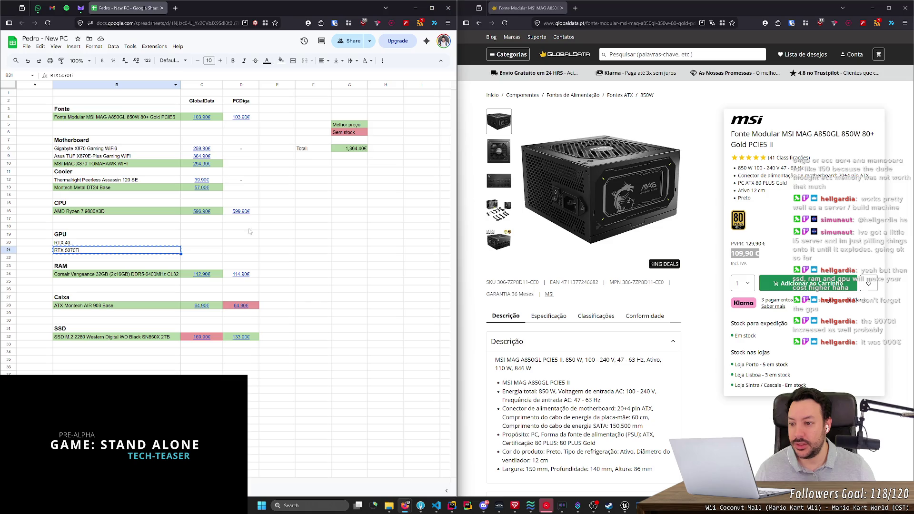
# Enter 910,40 as the RTX 5070Ti PCDiga price with matching formatting and light-green fill.
pyautogui.click(240, 252)
pyautogui.write('9')
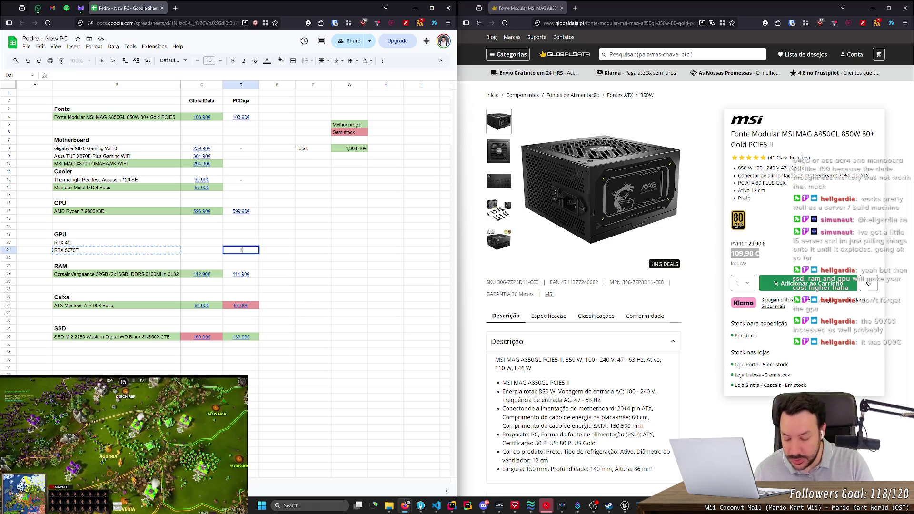
pyautogui.write('10,40')
pyautogui.press('Return')
pyautogui.click(241, 250)
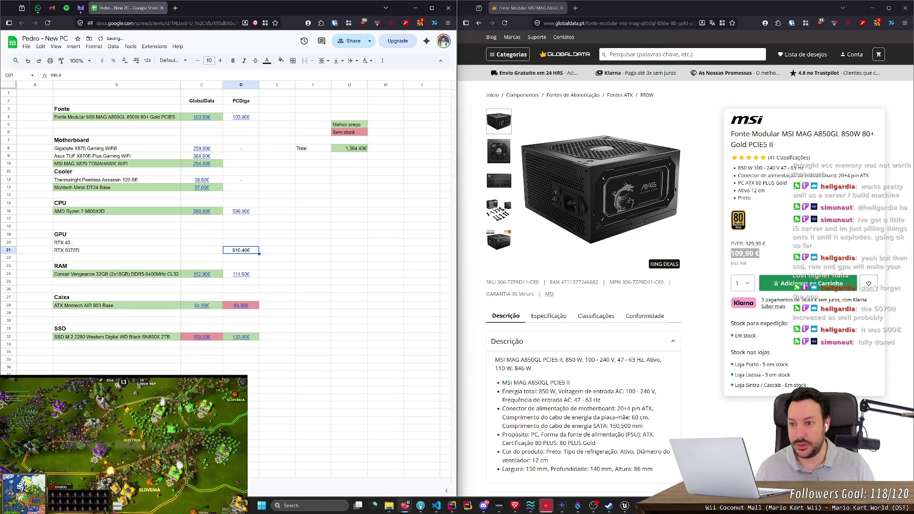
pyautogui.click(268, 61)
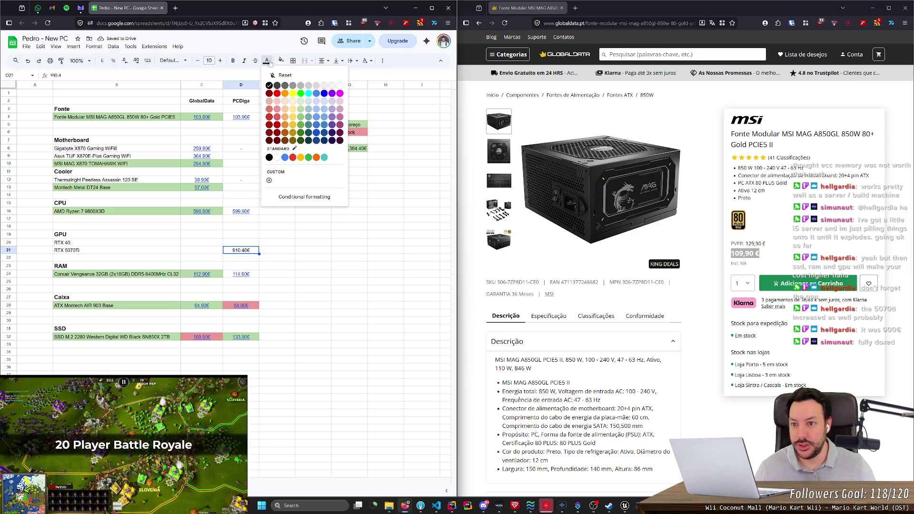
pyautogui.click(301, 120)
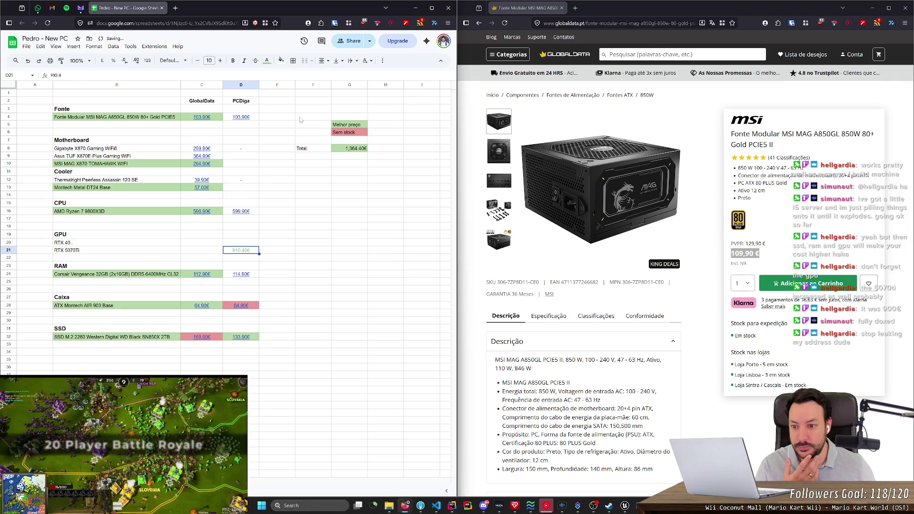
pyautogui.hotkey('ctrl', 'z')
pyautogui.click(61, 61)
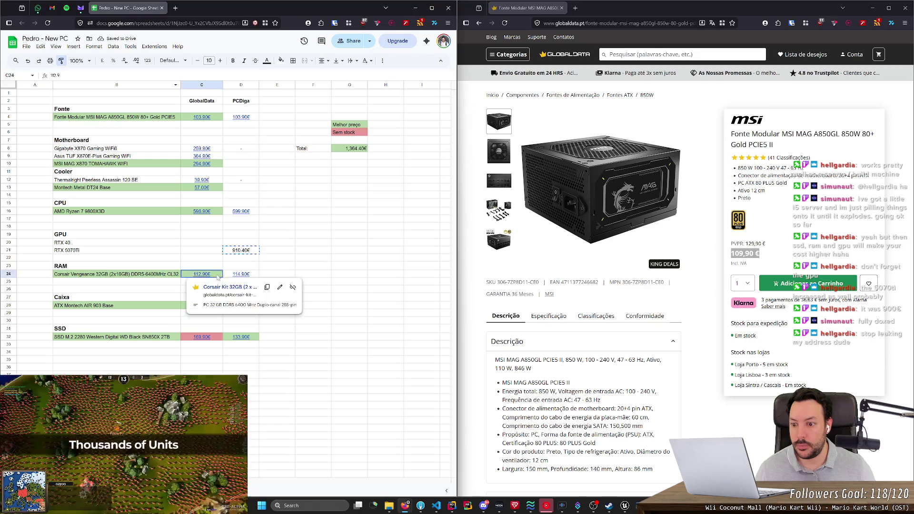
pyautogui.click(254, 252)
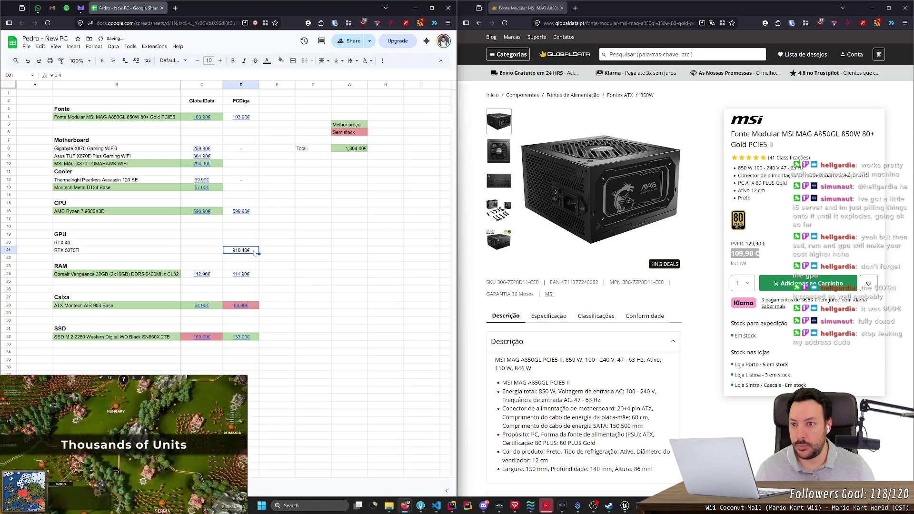
pyautogui.click(281, 60)
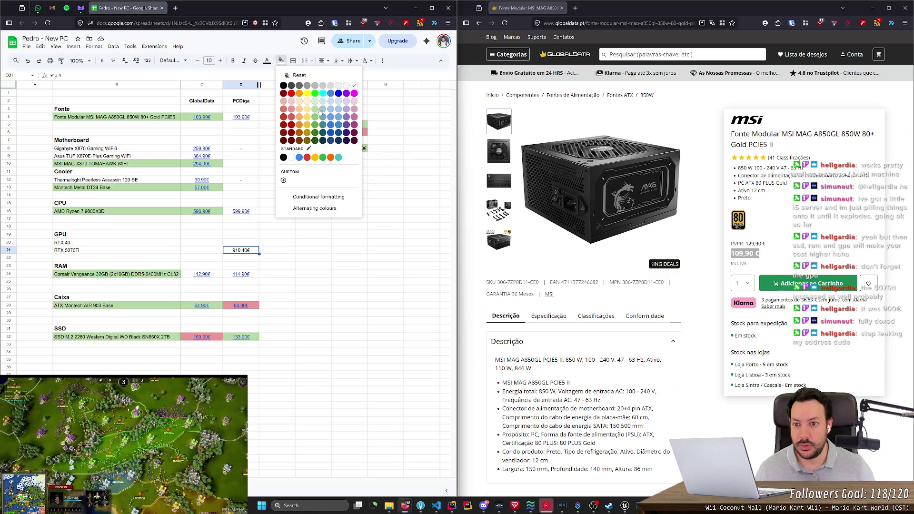
pyautogui.click(318, 111)
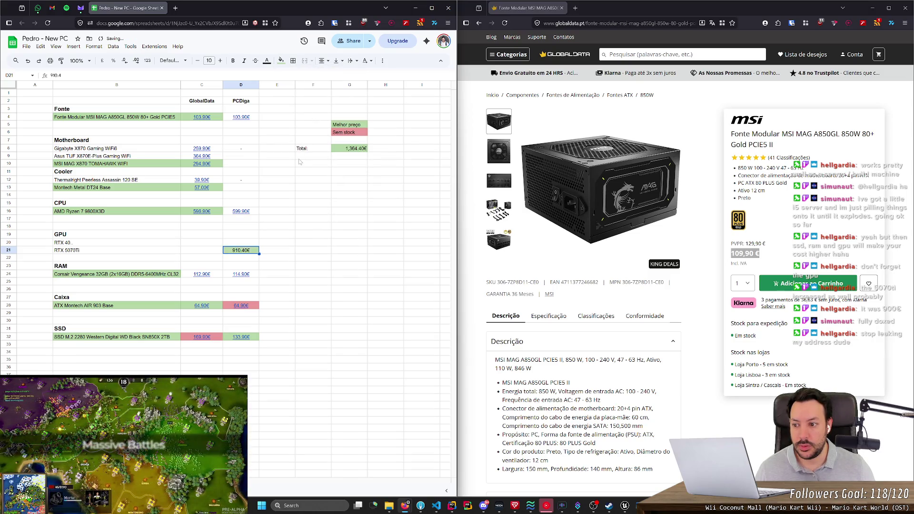
# Clear the RTX 40 entry and delete the empty row 20.
pyautogui.click(128, 243)
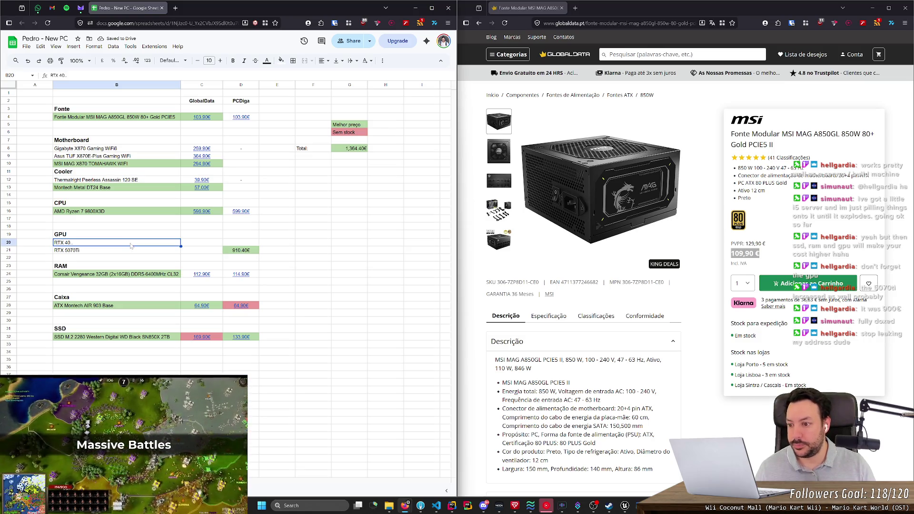
pyautogui.press('Delete')
pyautogui.click(13, 243)
pyautogui.rightClick(12, 243)
pyautogui.click(48, 328)
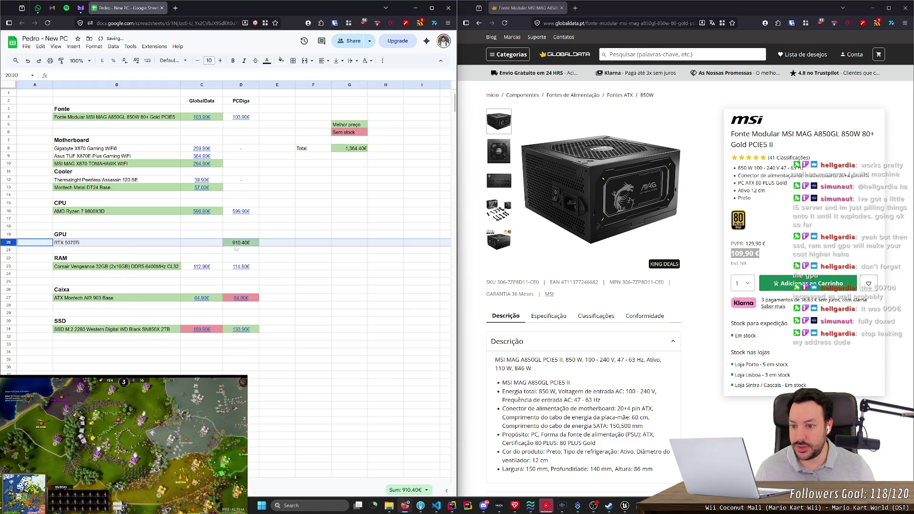
# Search GlobalData for the RTX 5070Ti name.
pyautogui.tripleClick(67, 243)
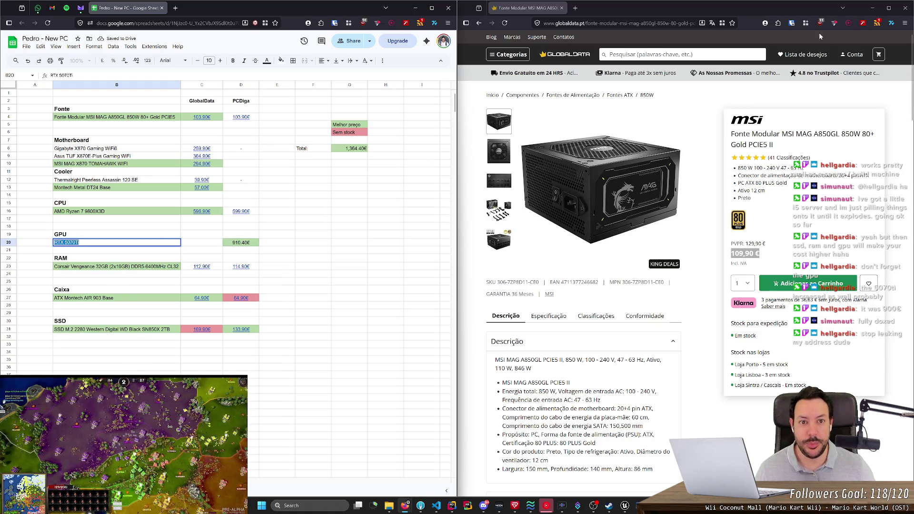
pyautogui.click(681, 55)
pyautogui.hotkey('ctrl', 'v')
pyautogui.press('Return')
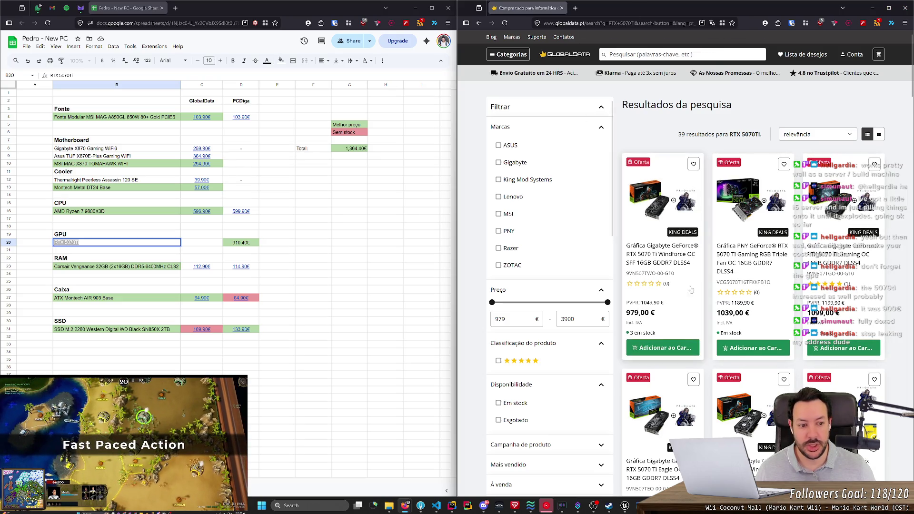
# Search PCDiga for RTX 5070Ti, scan results starting at 989,90€, then close the store window.
pyautogui.click(578, 20)
pyautogui.write('pcd')
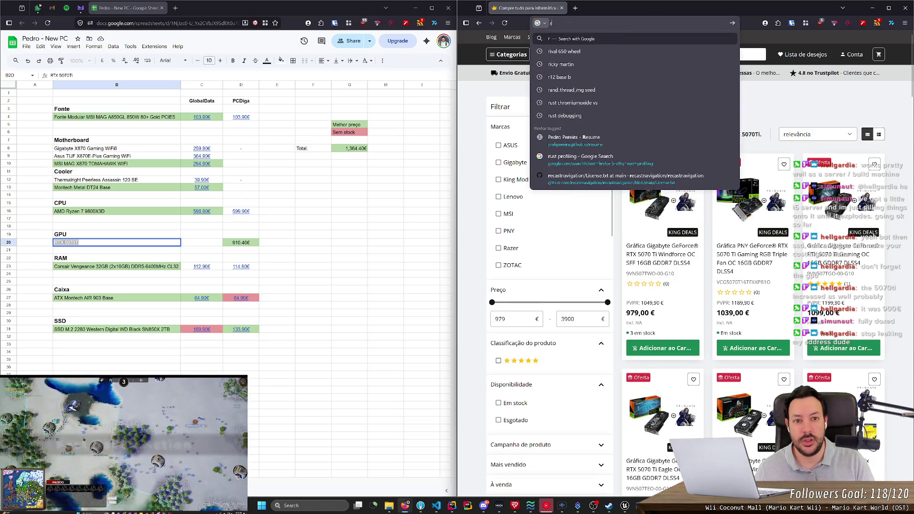
pyautogui.write('iga.com')
pyautogui.press('Return')
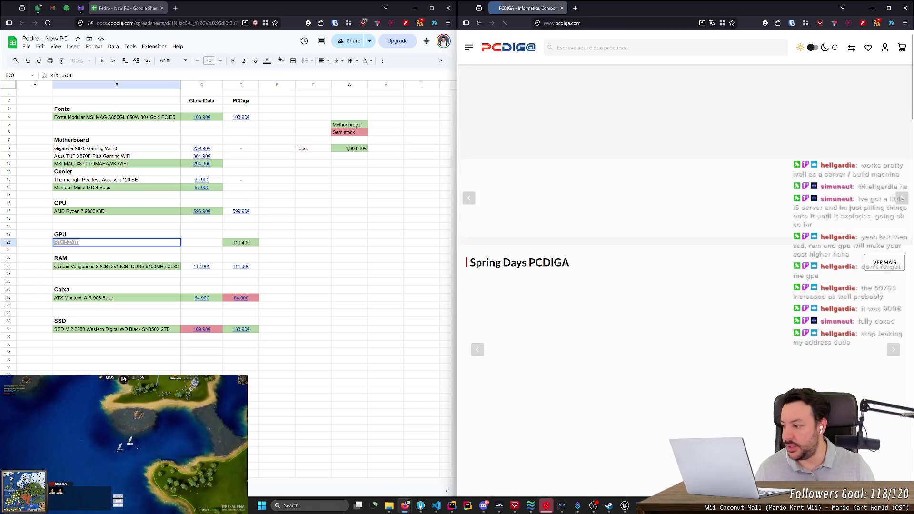
pyautogui.click(659, 48)
pyautogui.hotkey('ctrl', 'v')
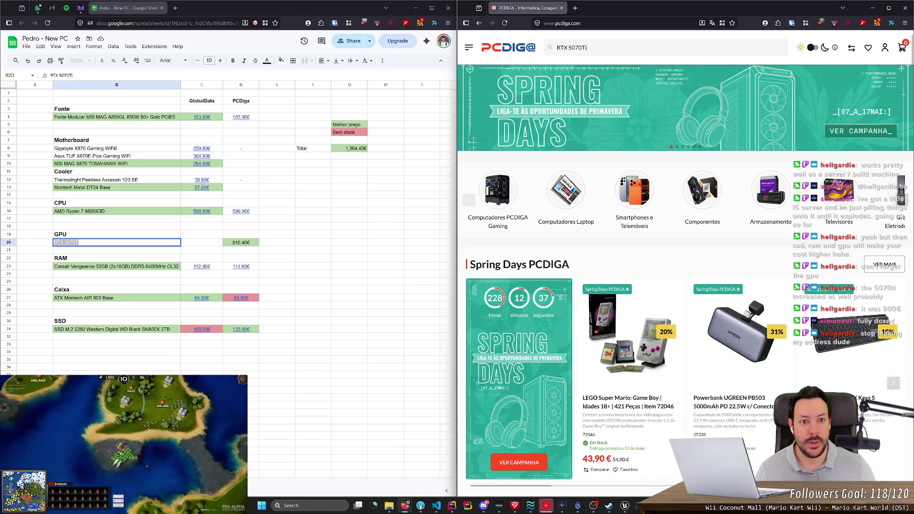
pyautogui.press('Return')
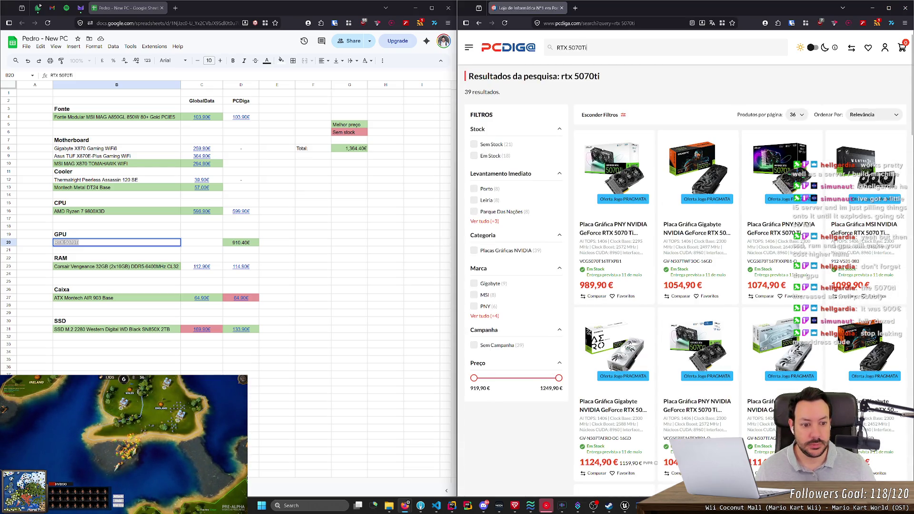
pyautogui.scroll(-2, 685, 266)
pyautogui.scroll(2, 685, 266)
pyautogui.click(562, 8)
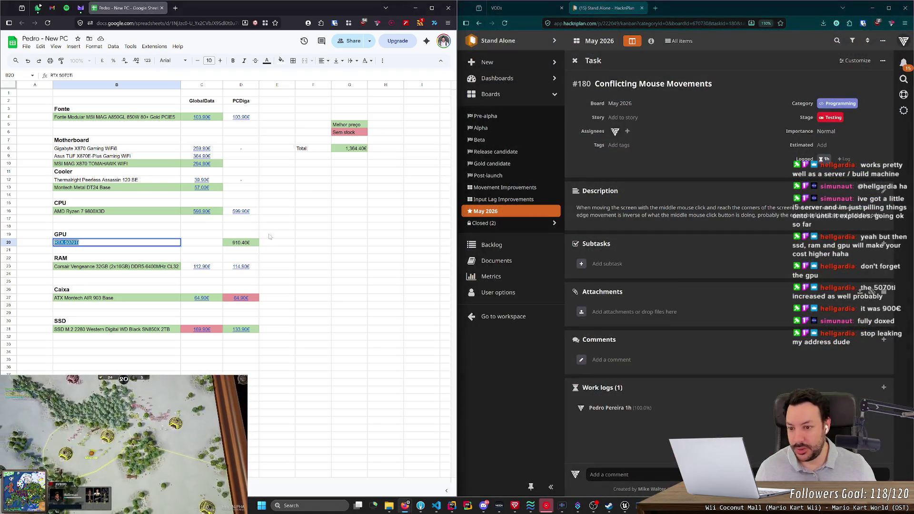
pyautogui.click(171, 237)
# Fill the RTX 5070Ti cell B20 light green, then close the spreadsheet window.
pyautogui.click(151, 243)
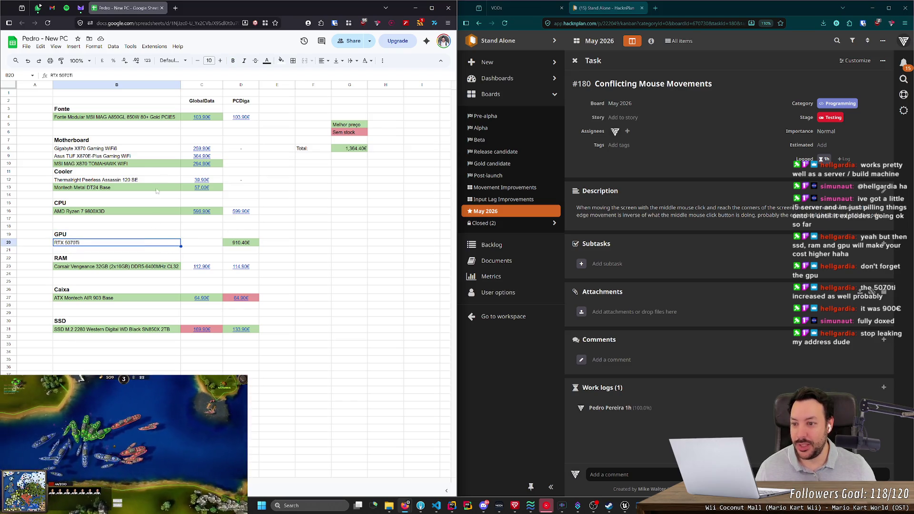
pyautogui.click(280, 61)
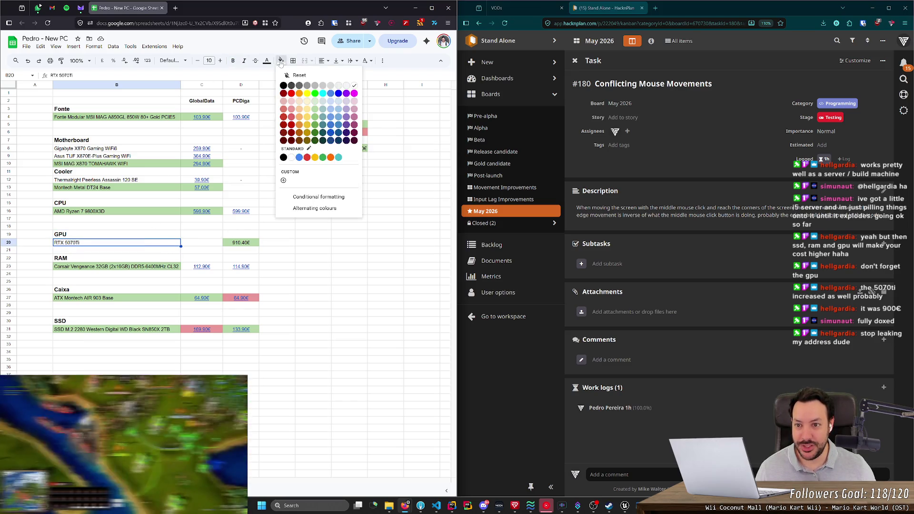
pyautogui.click(317, 118)
pyautogui.click(328, 134)
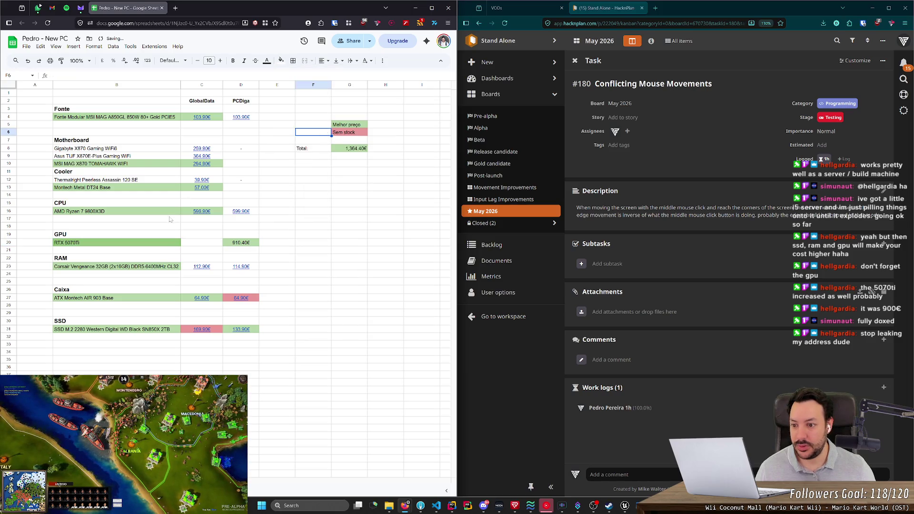
pyautogui.click(166, 240)
pyautogui.click(281, 60)
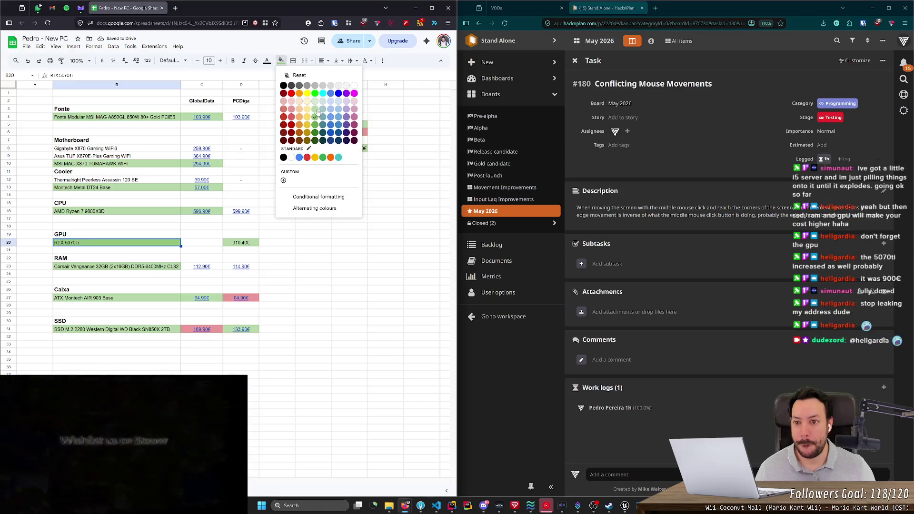
pyautogui.click(348, 196)
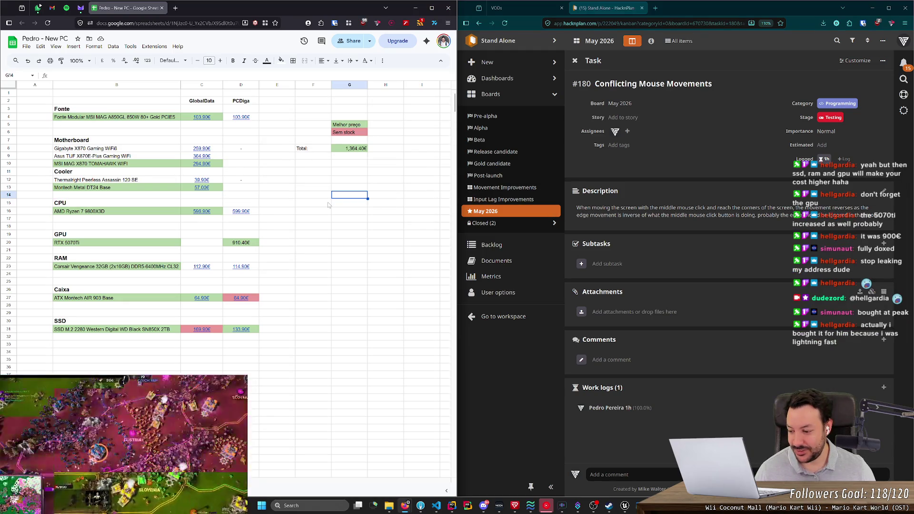
pyautogui.click(357, 245)
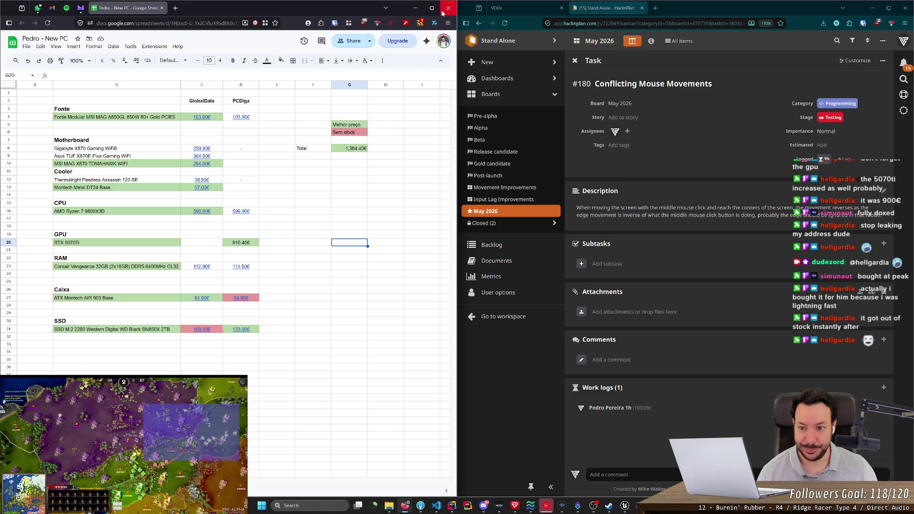
pyautogui.click(442, 13)
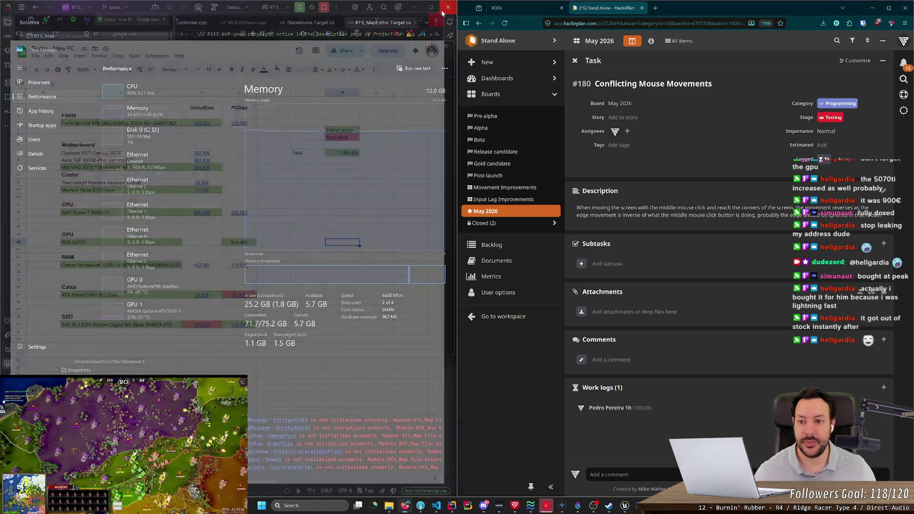
# View Task Manager's CPU graphs, bring up RTS_Map, and toggle the Output Log with the console.
pyautogui.click(210, 93)
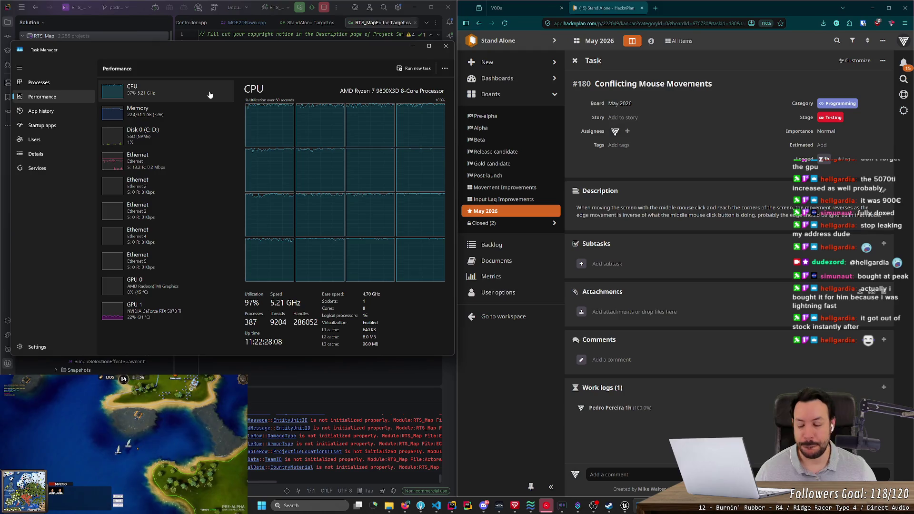
pyautogui.click(625, 506)
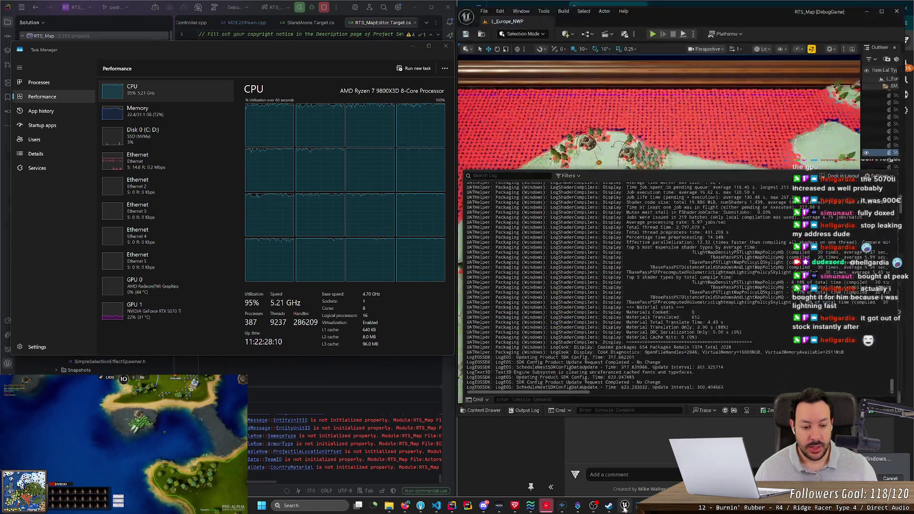
pyautogui.moveTo(575, 382); pyautogui.dragTo(643, 382)
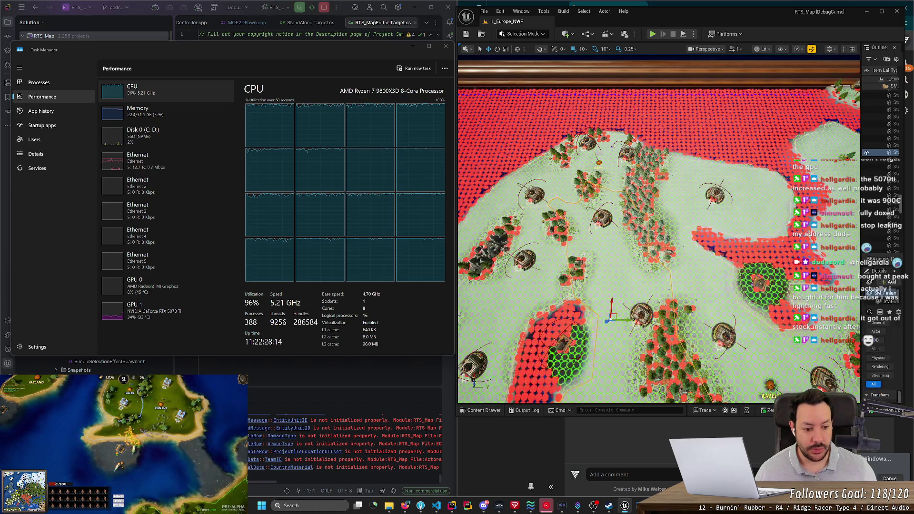
pyautogui.press('`')
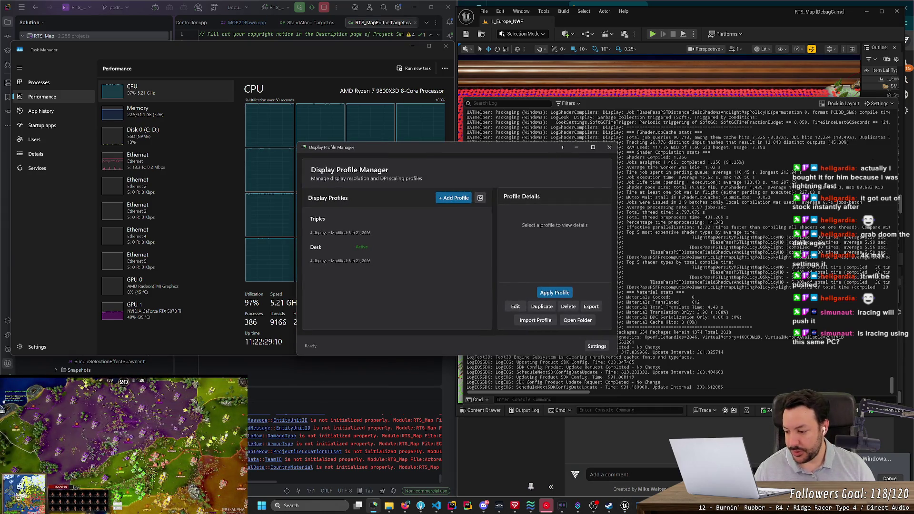
# Switch between the Triples and Desk profiles to compare their listed monitors, ending on Desk.
pyautogui.click(409, 234)
pyautogui.click(406, 248)
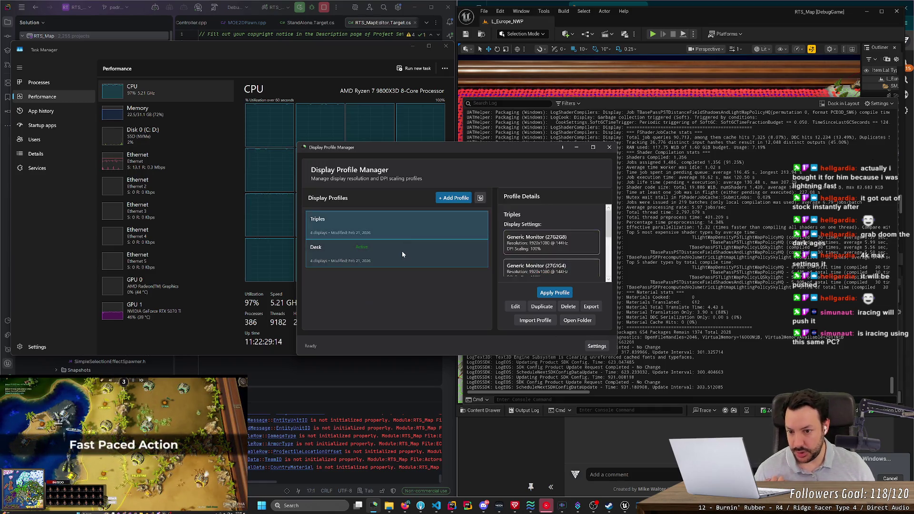
pyautogui.click(402, 253)
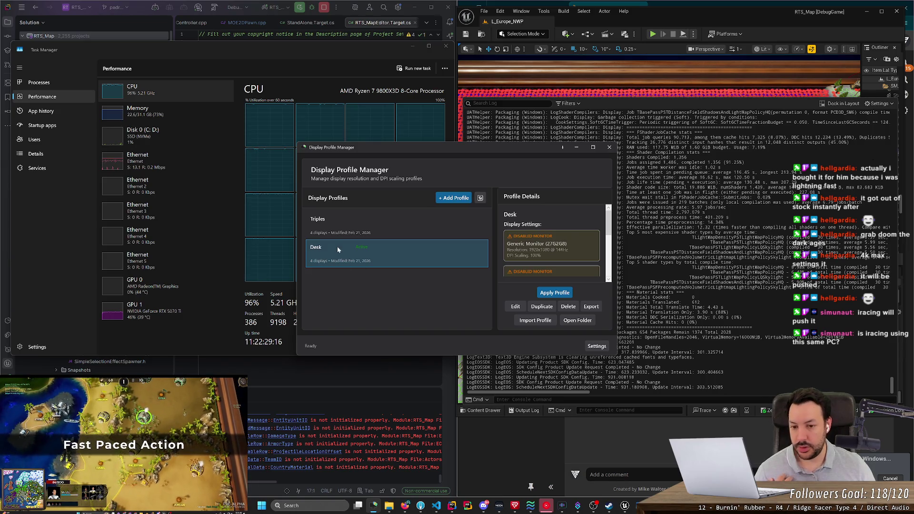
pyautogui.click(353, 228)
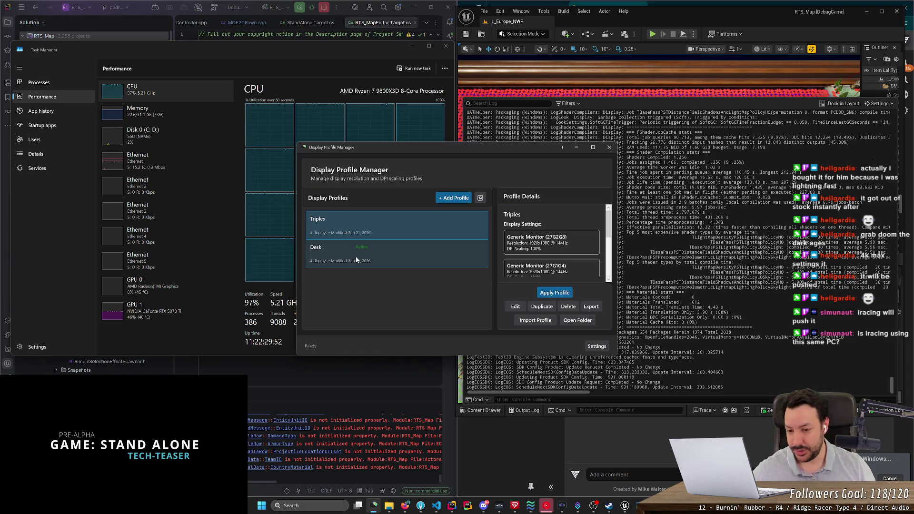
pyautogui.click(393, 259)
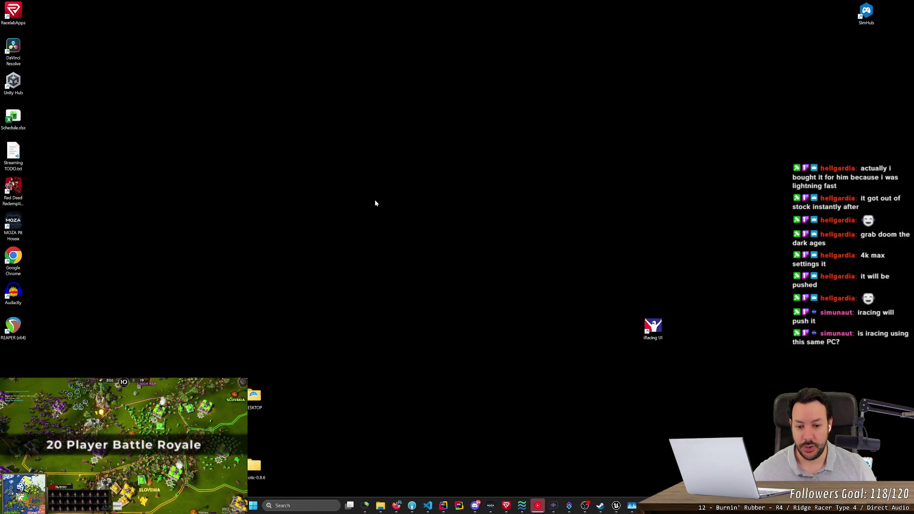
# Open Display settings from the desktop context menu, after briefly opening Personalization.
pyautogui.rightClick(375, 203)
pyautogui.click(408, 336)
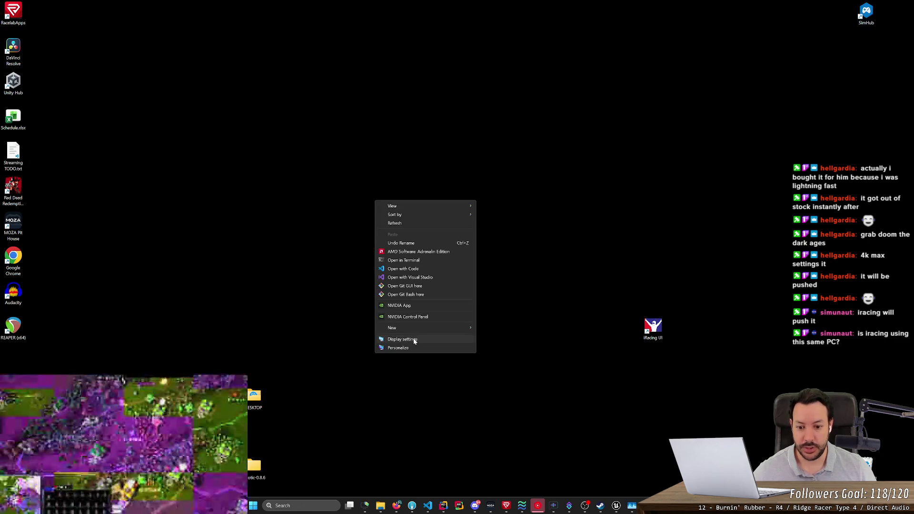
pyautogui.click(412, 347)
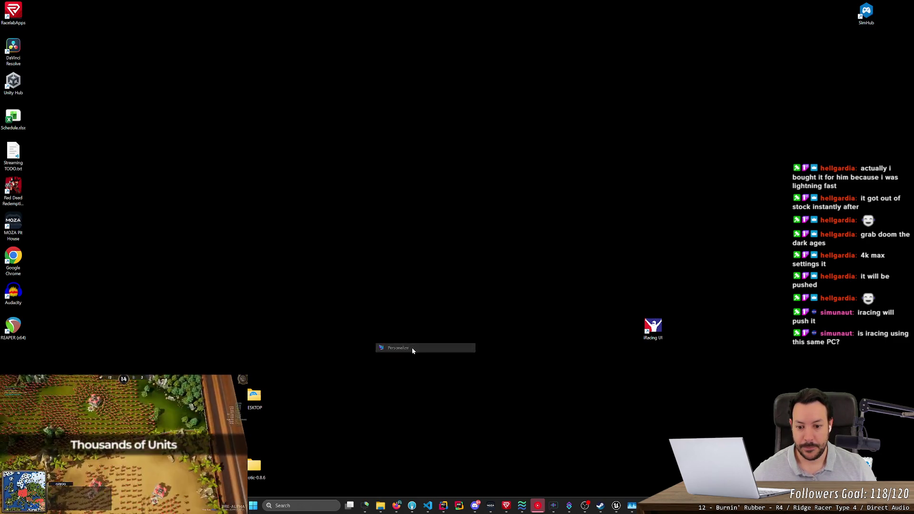
pyautogui.click(735, 55)
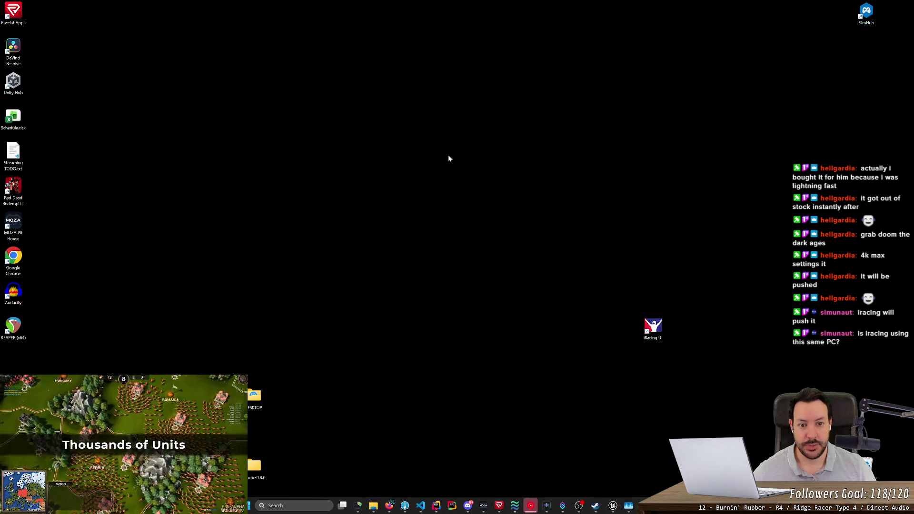
pyautogui.rightClick(450, 158)
pyautogui.click(478, 292)
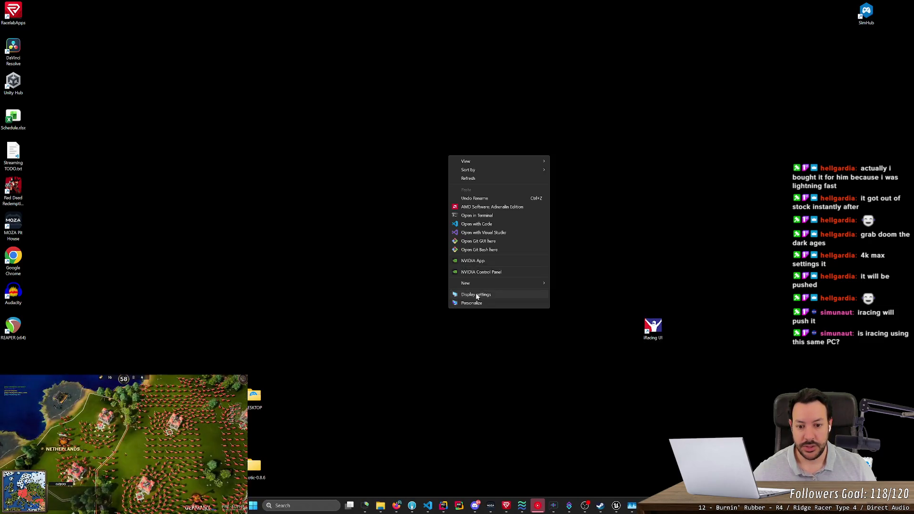
pyautogui.click(476, 293)
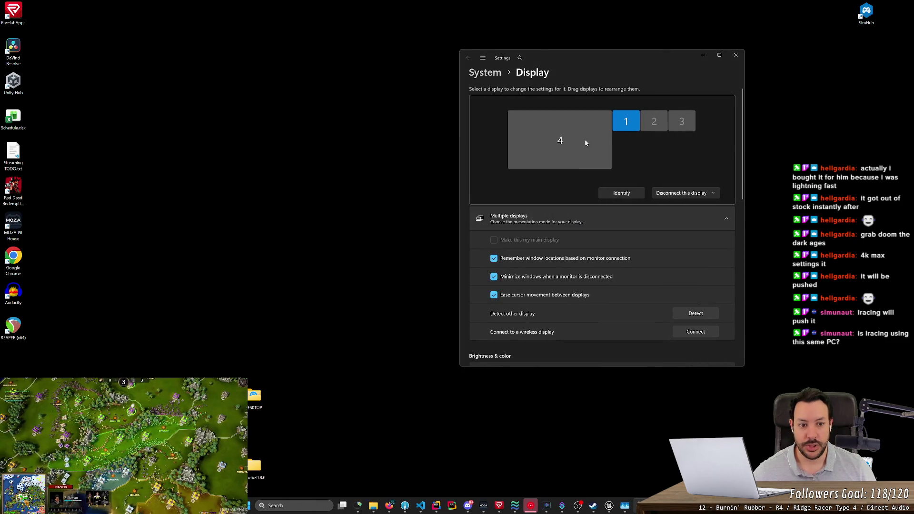
# Inspect the multi-display mode choices for displays 1–3 without changing anything.
pyautogui.click(675, 189)
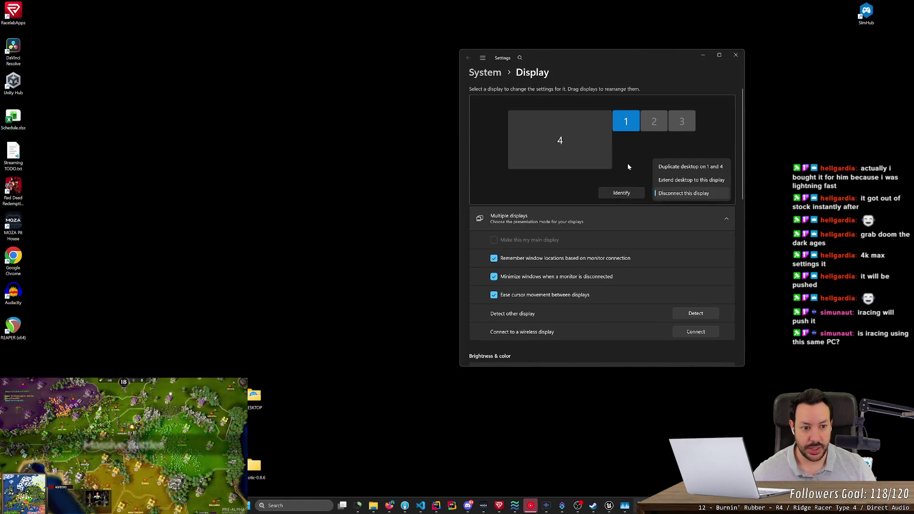
pyautogui.click(682, 195)
pyautogui.click(681, 193)
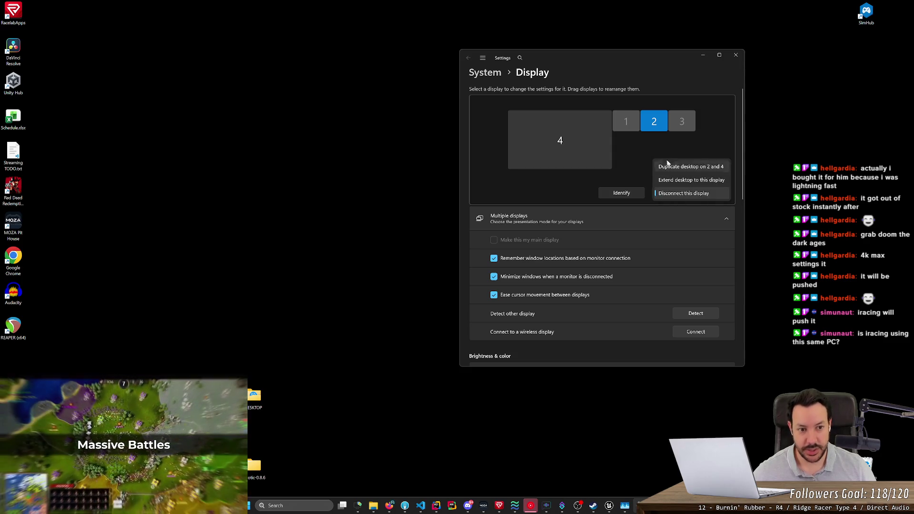
pyautogui.click(674, 166)
pyautogui.click(682, 195)
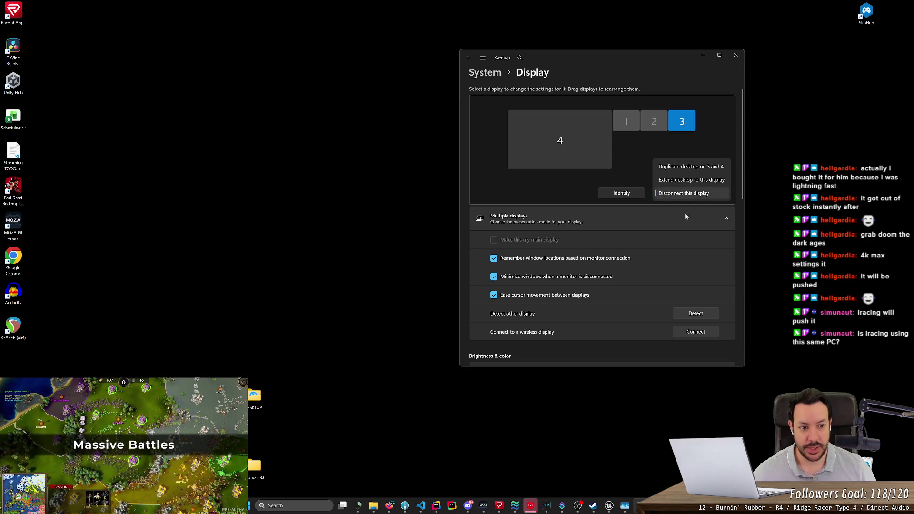
pyautogui.click(663, 180)
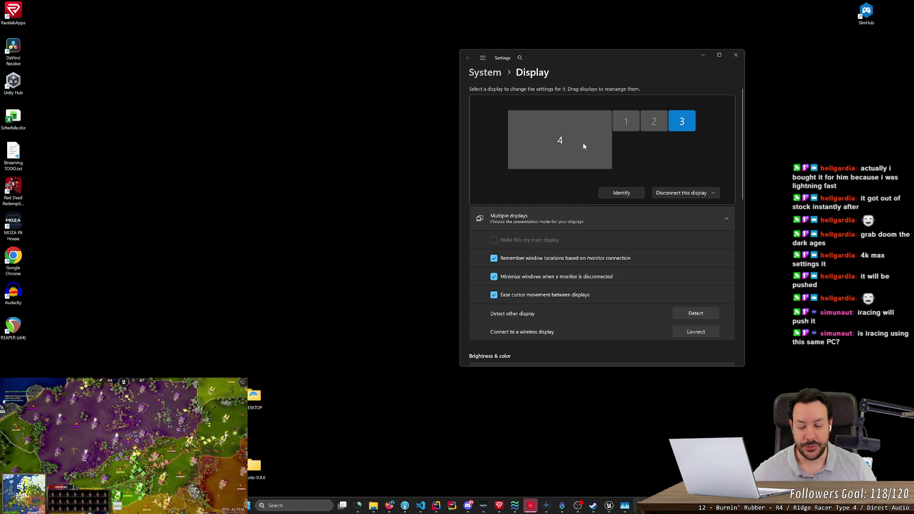
# Keep displays 1 and 2 disconnected in the multi-display dropdown.
pyautogui.click(626, 121)
pyautogui.click(667, 193)
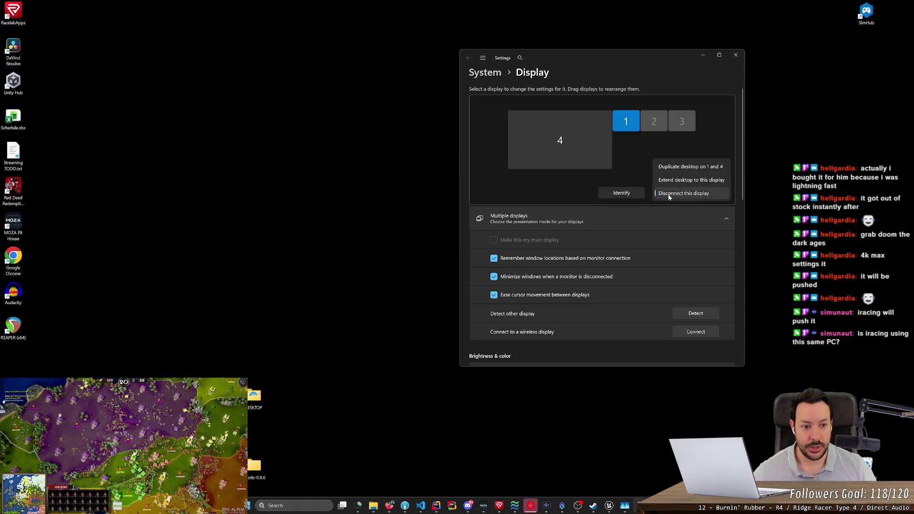
pyautogui.click(673, 180)
pyautogui.click(654, 122)
pyautogui.click(683, 193)
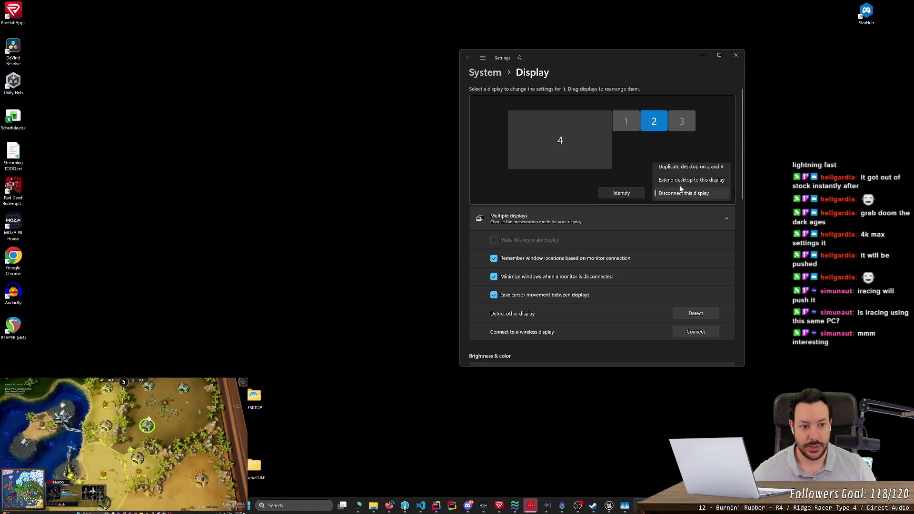
pyautogui.click(664, 163)
# Set display 3's mode, keep display 4 on 'Extend desktop to this display', and close Settings.
pyautogui.click(676, 126)
pyautogui.click(686, 193)
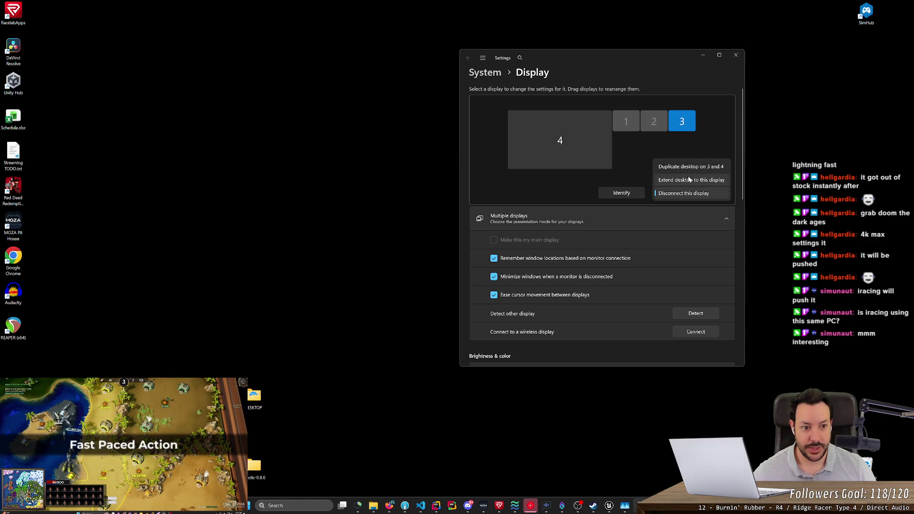
pyautogui.click(672, 180)
pyautogui.click(576, 148)
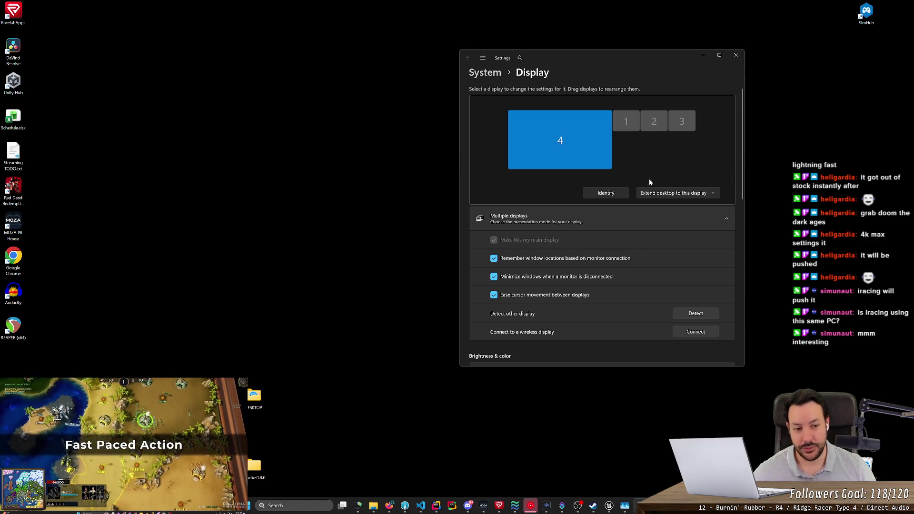
pyautogui.click(675, 193)
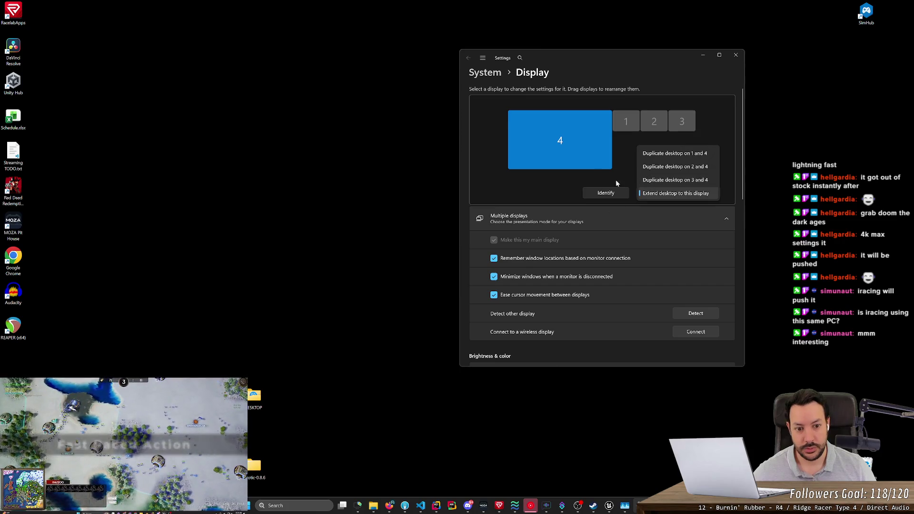
pyautogui.click(592, 168)
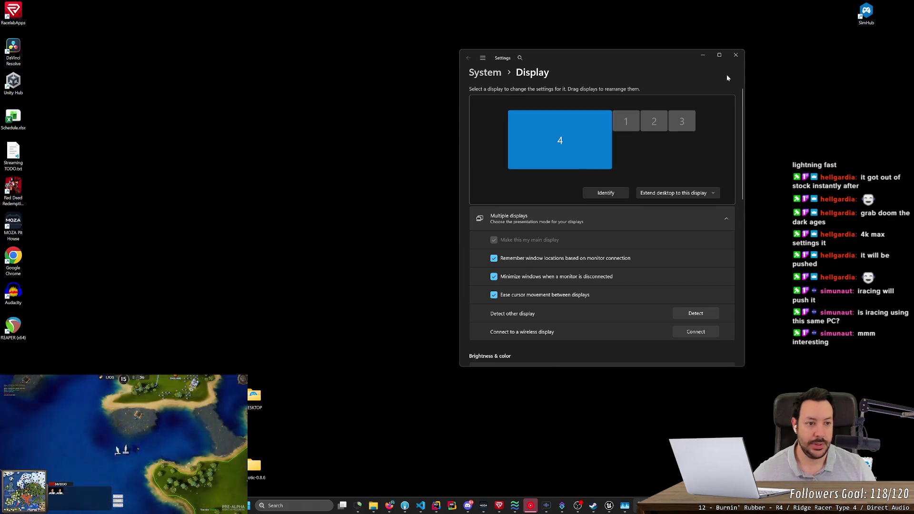
pyautogui.click(736, 55)
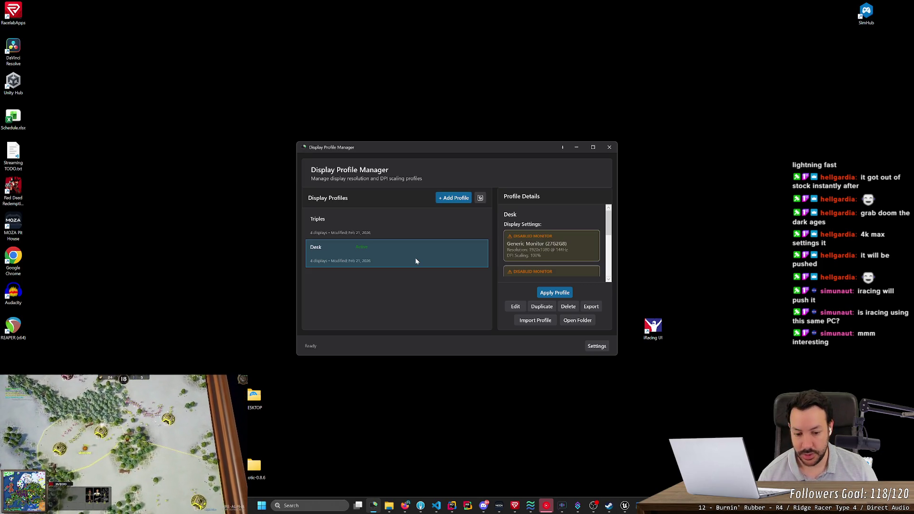
pyautogui.click(514, 506)
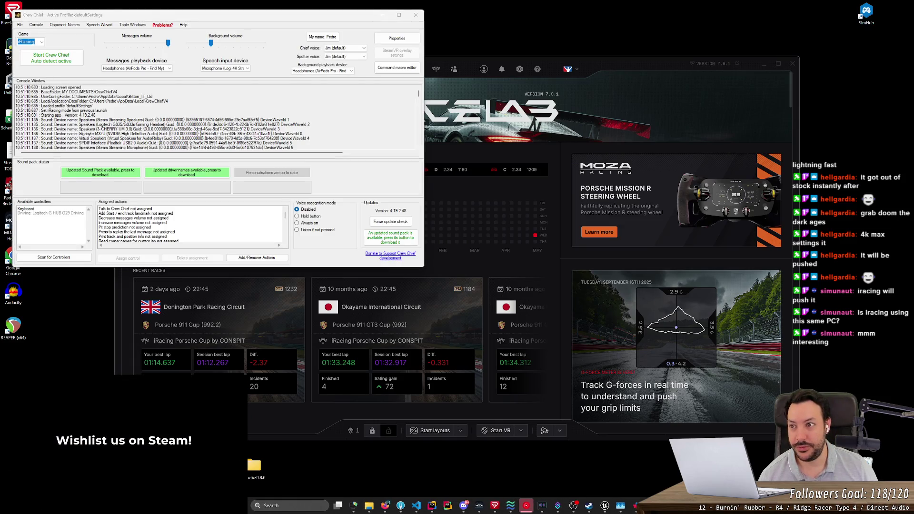
pyautogui.click(382, 15)
pyautogui.click(110, 21)
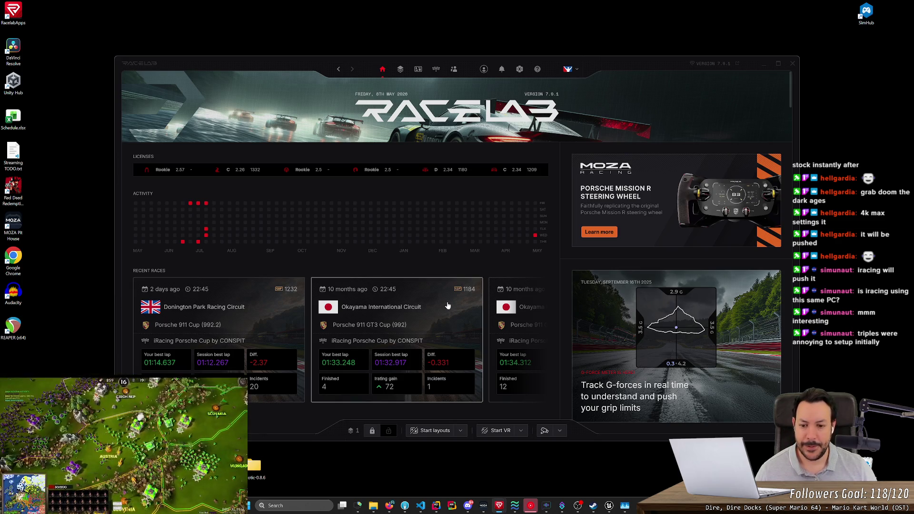
pyautogui.click(765, 65)
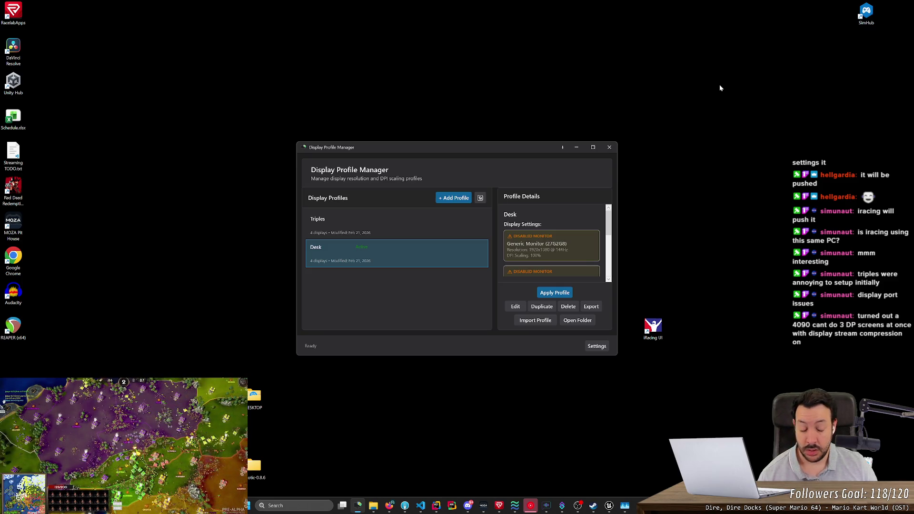
# Search 'display stream compression' in a new browser tab and open the Wikipedia article.
pyautogui.click(389, 505)
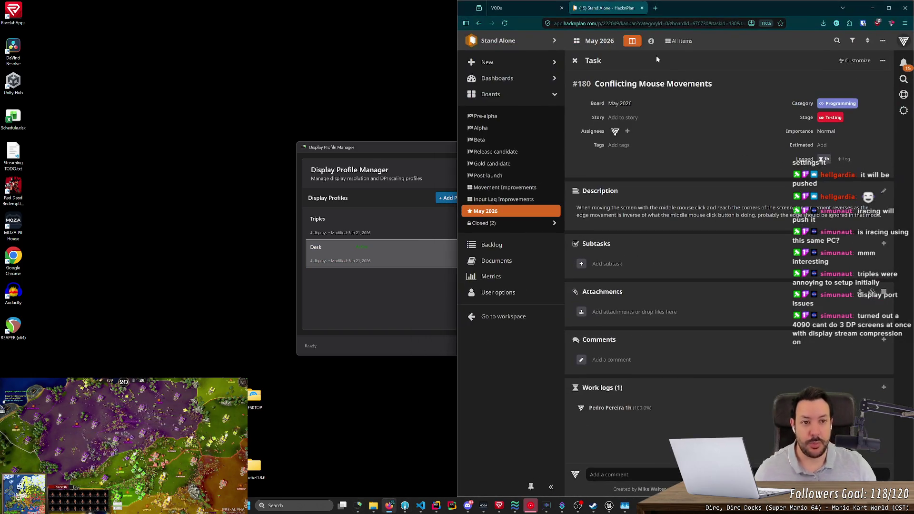
pyautogui.click(655, 8)
pyautogui.write('disp')
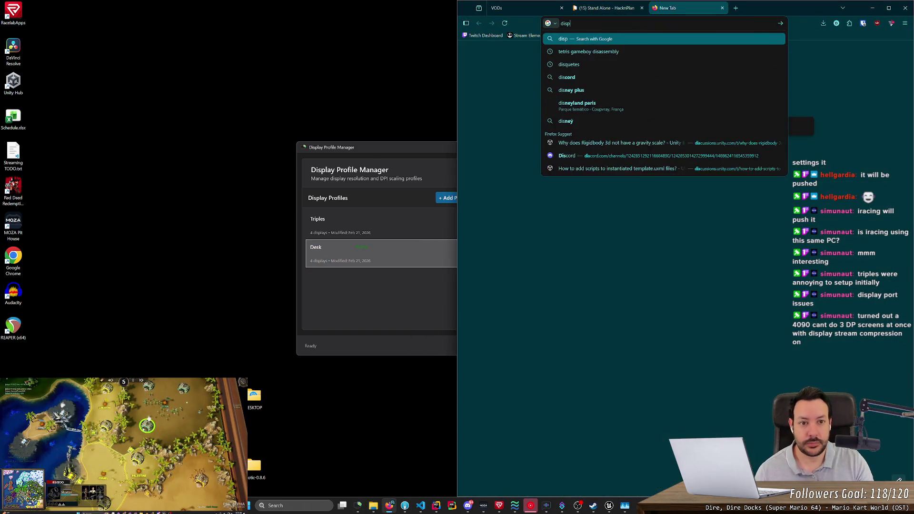
pyautogui.write('lay stream compression')
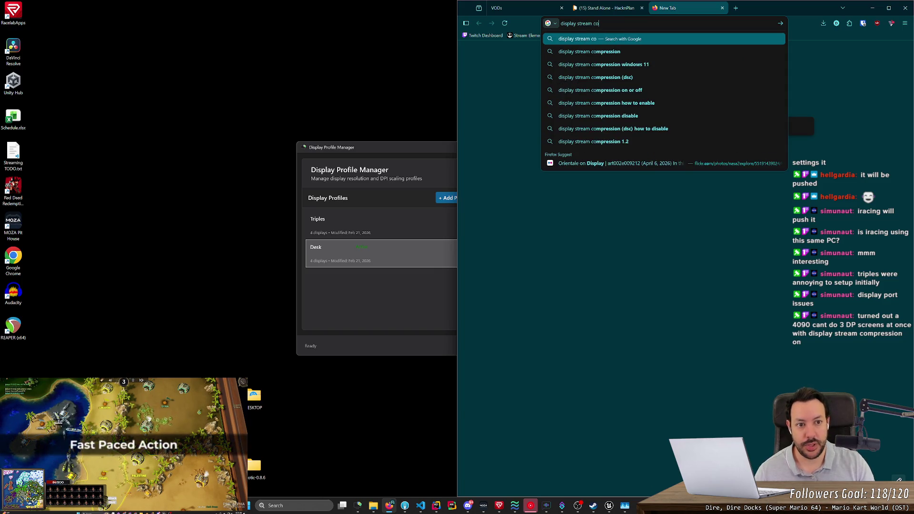
pyautogui.press('Return')
pyautogui.click(540, 111)
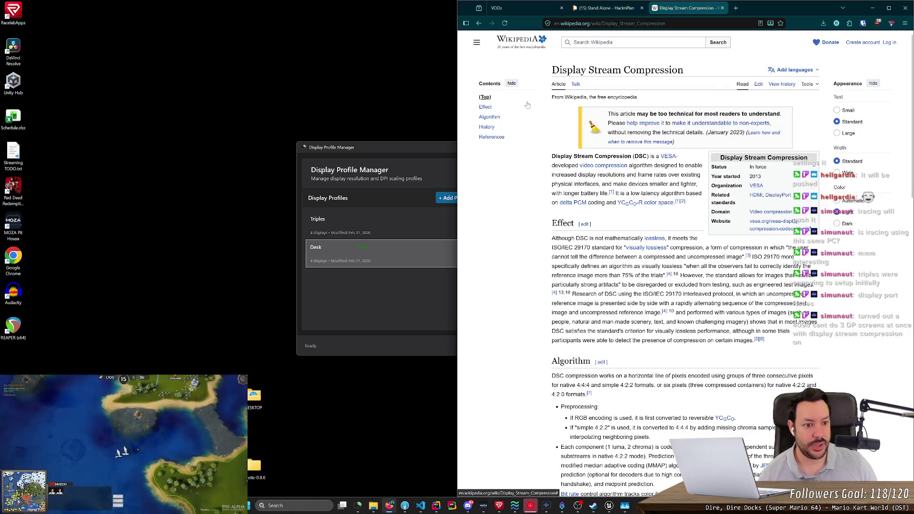
# Skim the Display Stream Compression article, go back to results, and close the search tab.
pyautogui.hotkey('ctrl', 'a')
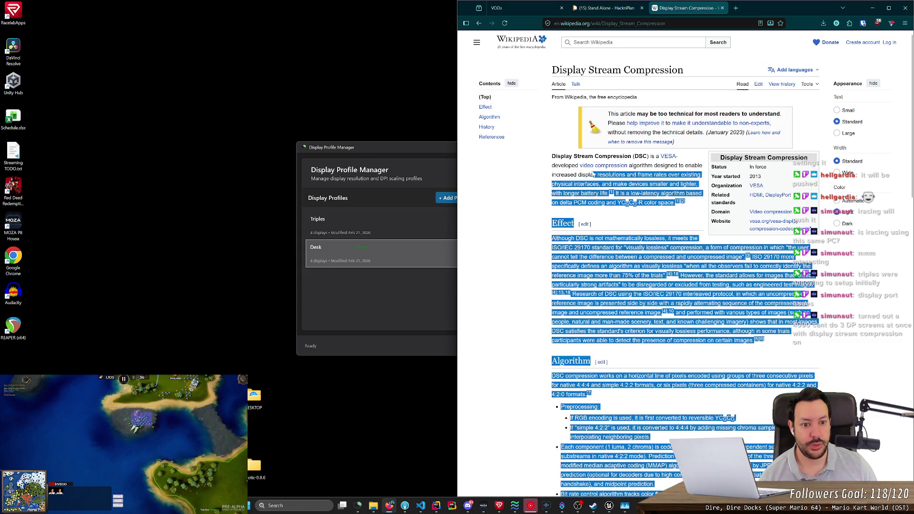
pyautogui.click(593, 174)
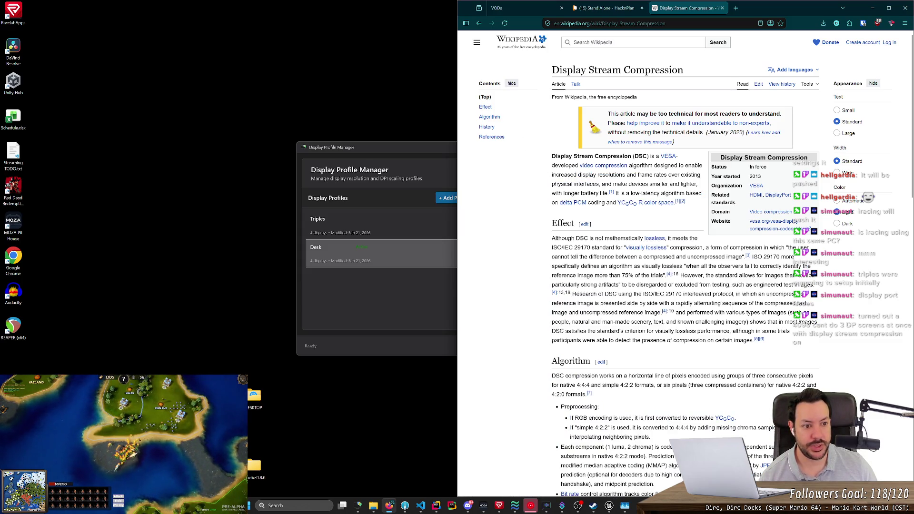
pyautogui.scroll(-15, 546, 177)
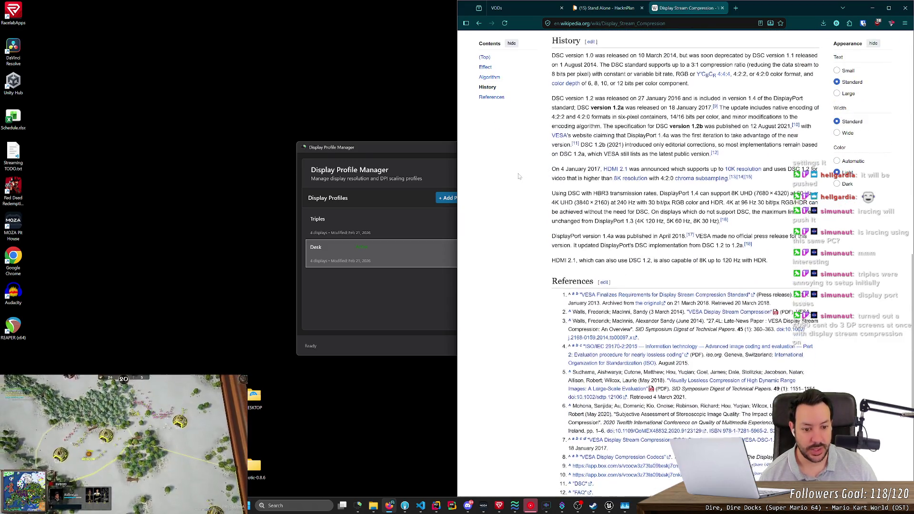
pyautogui.hotkey('alt', 'Left')
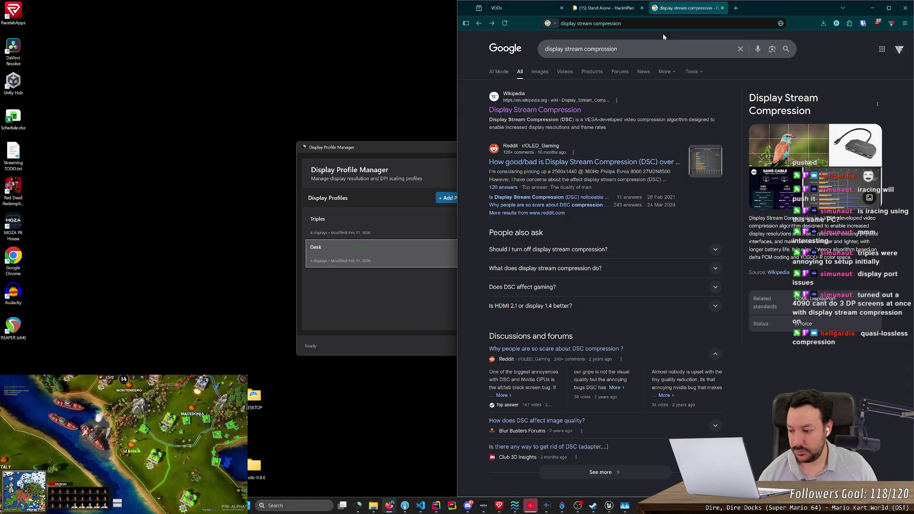
pyautogui.hotkey('ctrl', 'w')
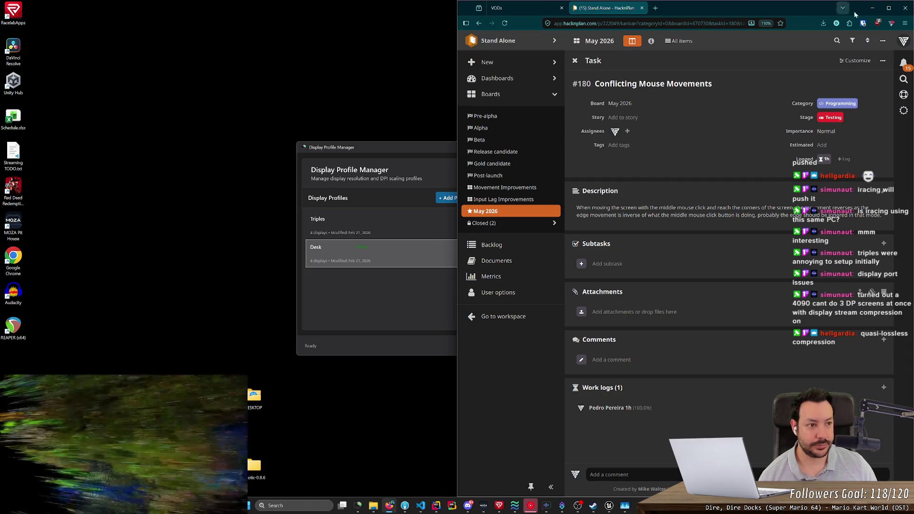
# Minimize the browser and arrange Task Manager's CPU view beside the Unreal Editor packaging log.
pyautogui.click(872, 8)
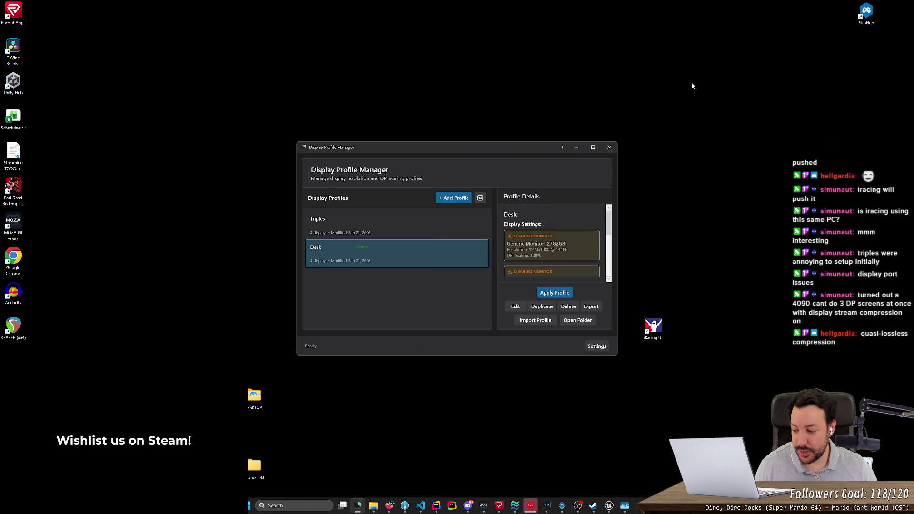
pyautogui.click(639, 506)
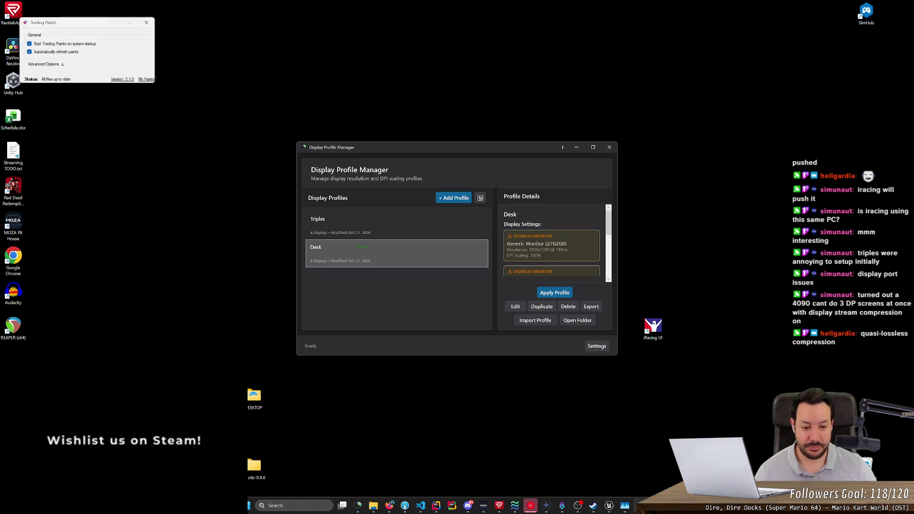
pyautogui.click(625, 507)
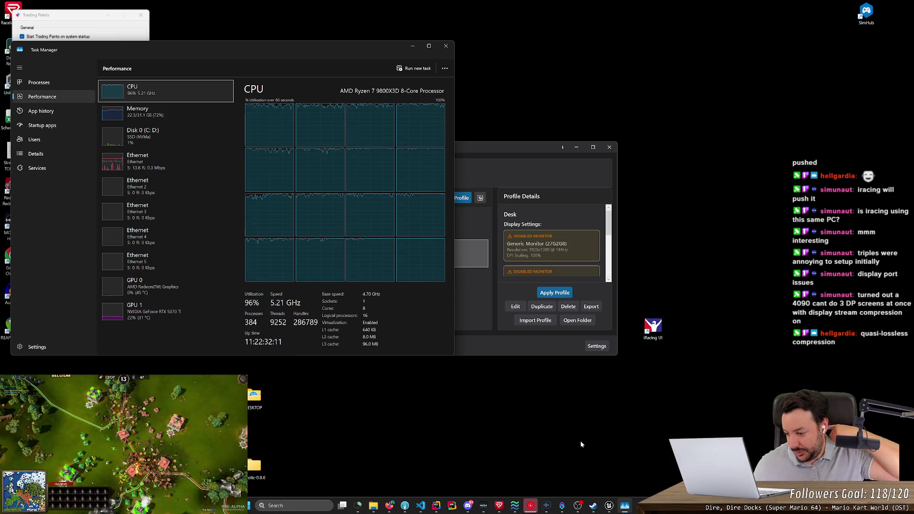
pyautogui.click(580, 513)
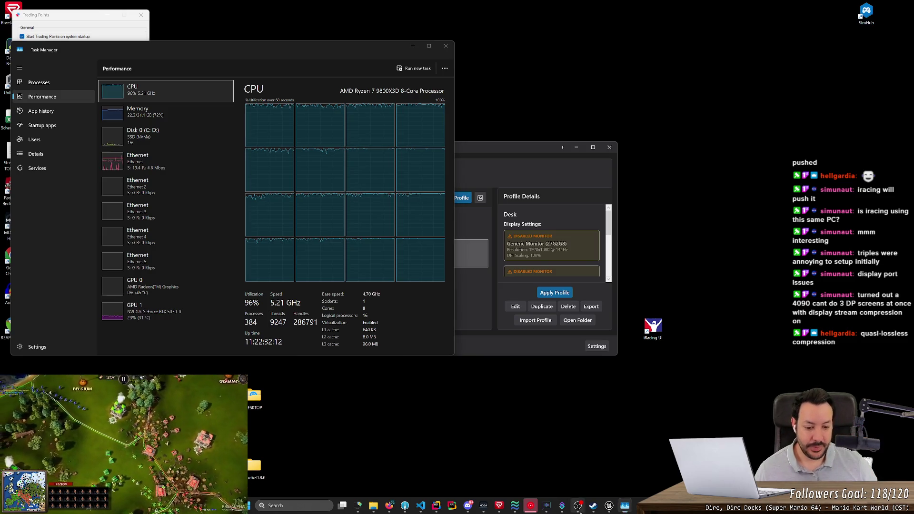
pyautogui.click(580, 512)
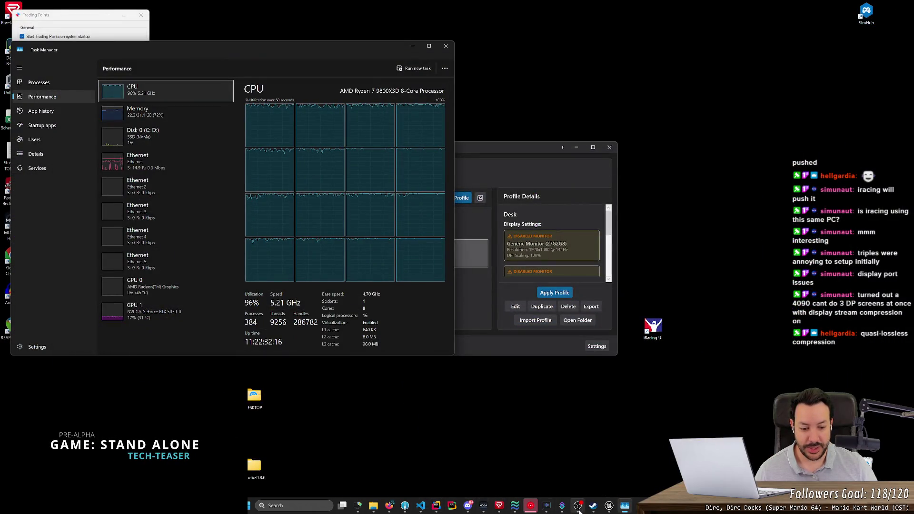
pyautogui.click(610, 507)
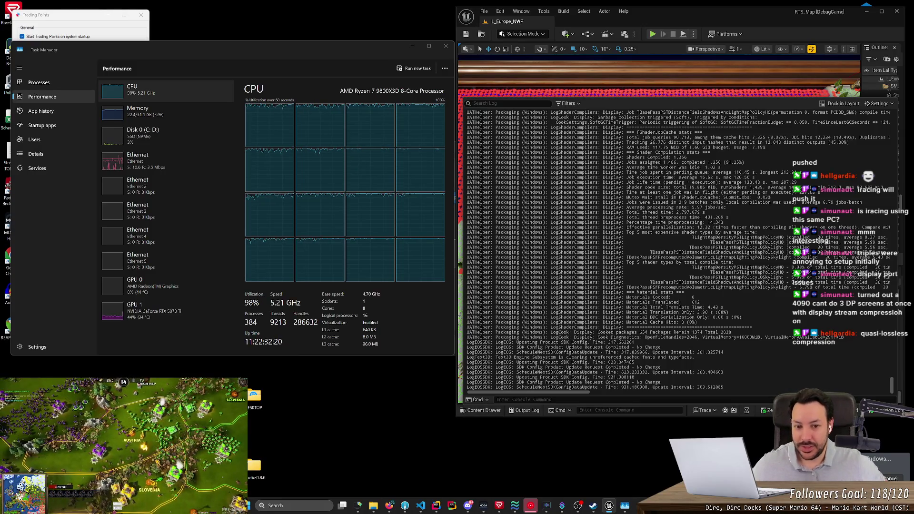
# Stretch Task Manager to full height and scroll through the Unreal packaging log.
pyautogui.doubleClick(378, 355)
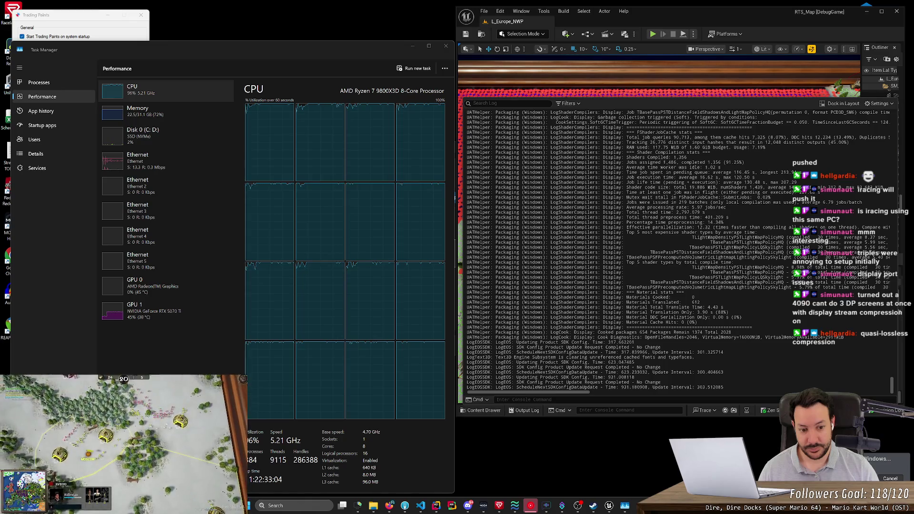
pyautogui.hotkey('alt', 'Tab')
pyautogui.hotkey('alt', 'Tab')
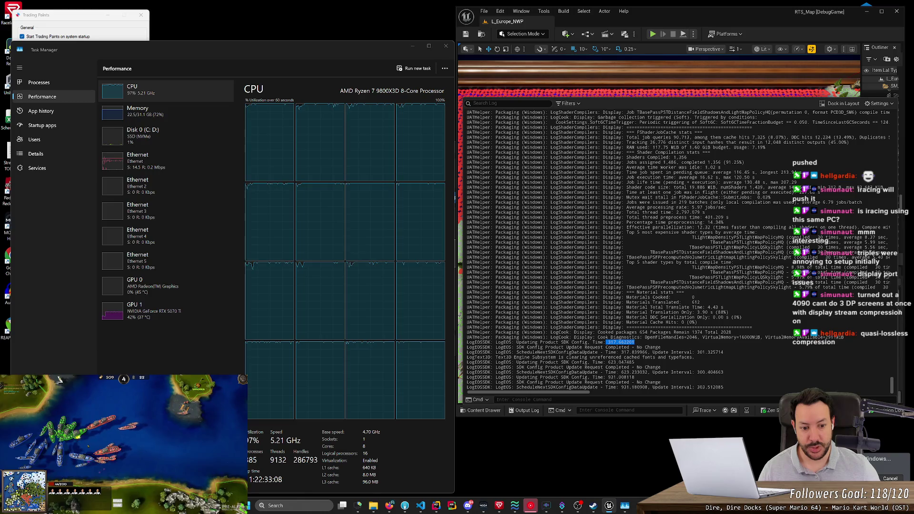
pyautogui.doubleClick(571, 347)
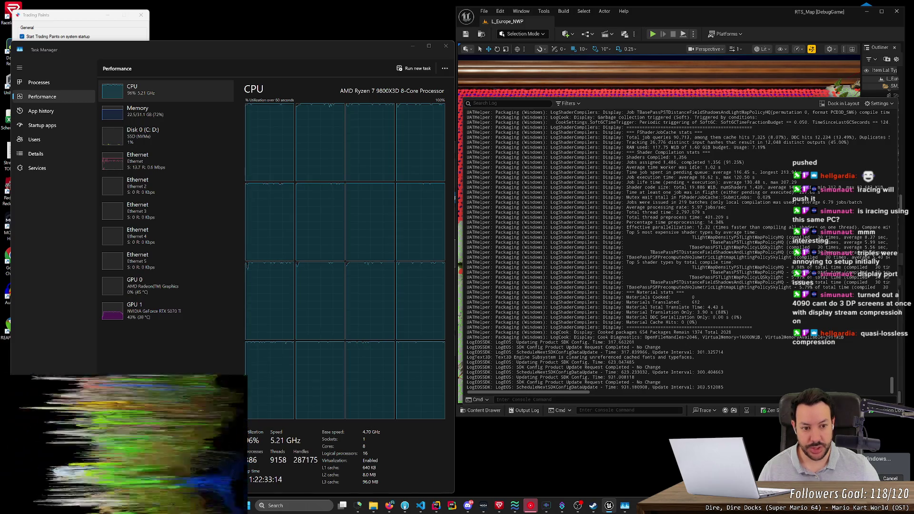
pyautogui.scroll(2, 676, 250)
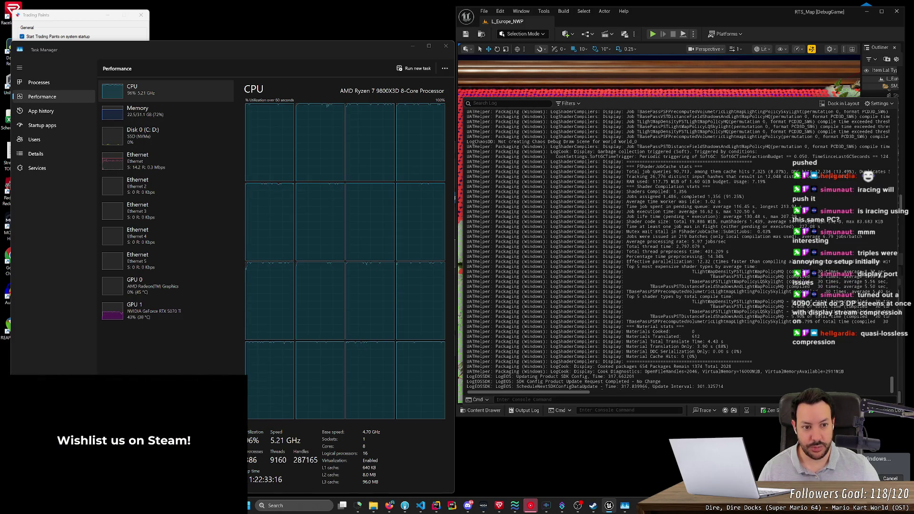
pyautogui.scroll(3, 676, 250)
pyautogui.scroll(-5, 899, 353)
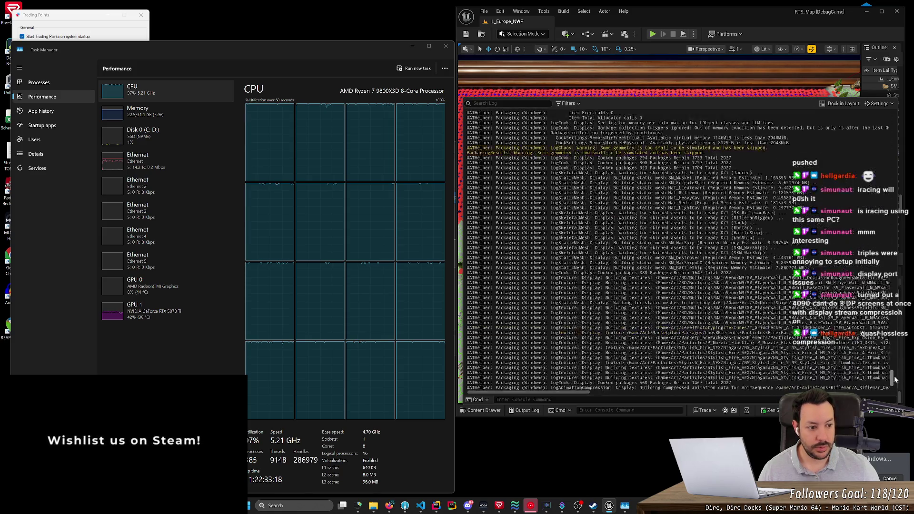
pyautogui.scroll(-10, 899, 374)
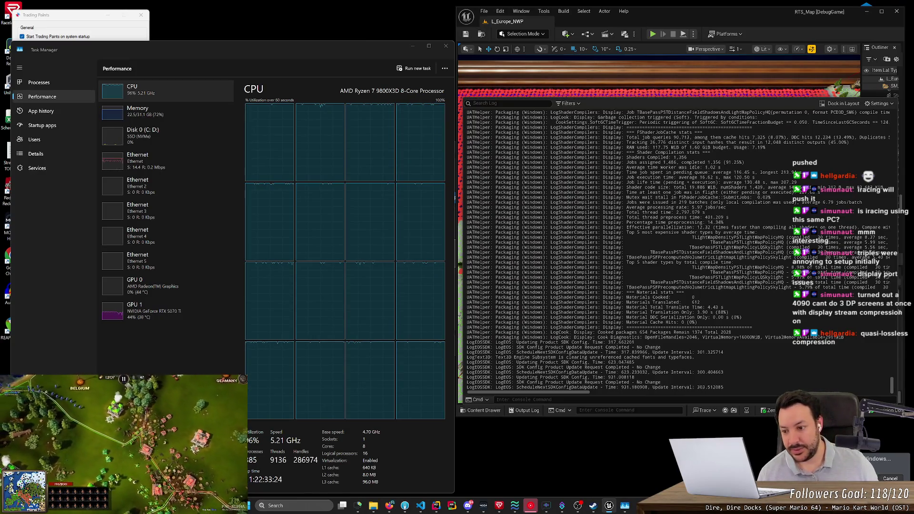
# Check the GPU 1 graph, switch to the CPU graph, then go to Processes.
pyautogui.click(178, 316)
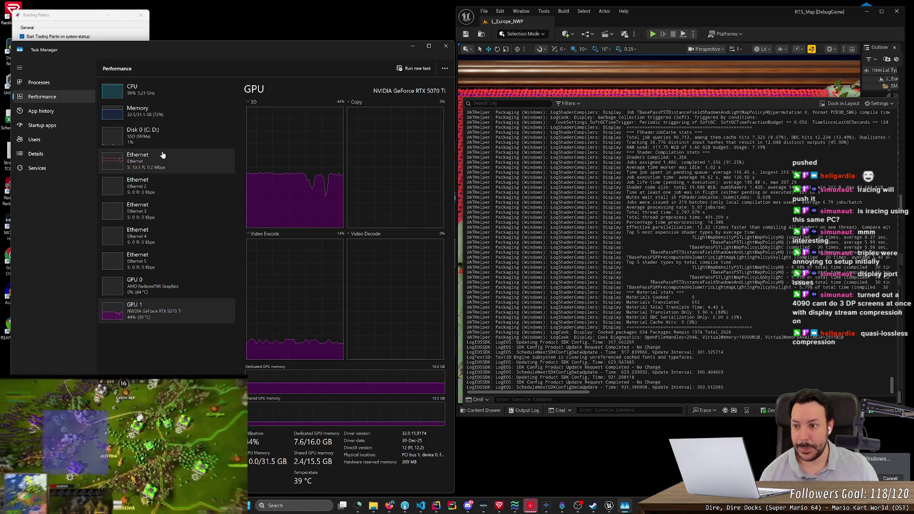
pyautogui.click(178, 94)
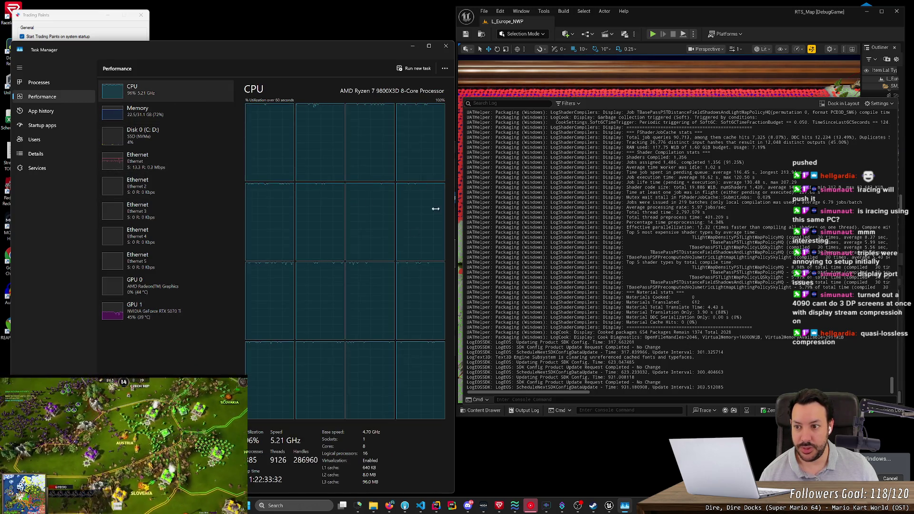
pyautogui.click(38, 82)
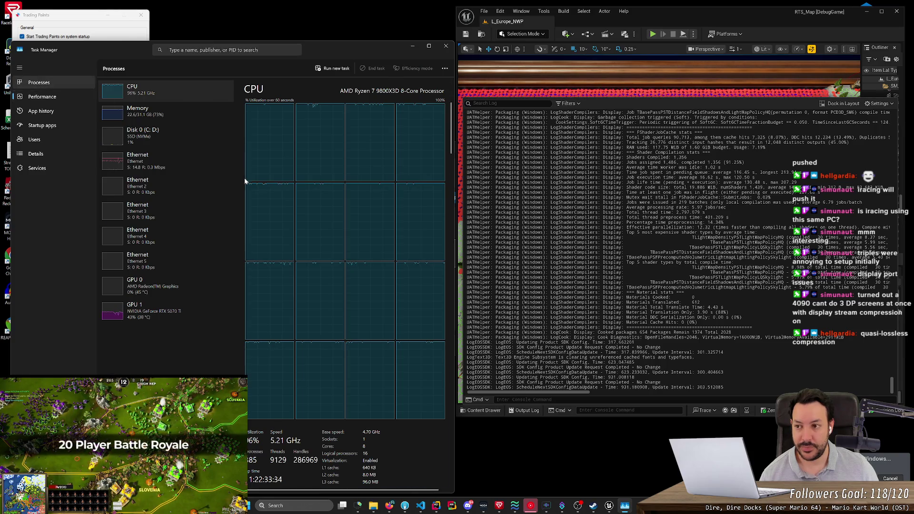
# Sort processes by CPU usage, then return to the CPU performance graphs.
pyautogui.click(340, 89)
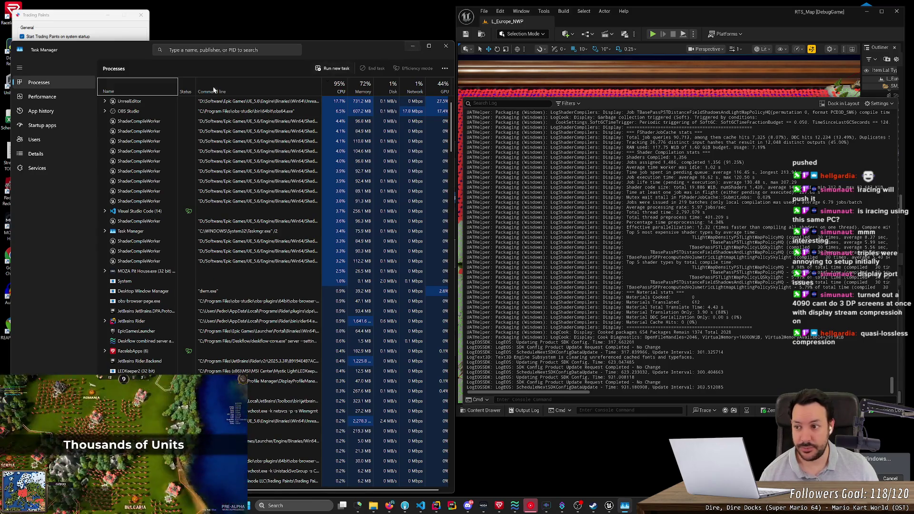
pyautogui.click(52, 98)
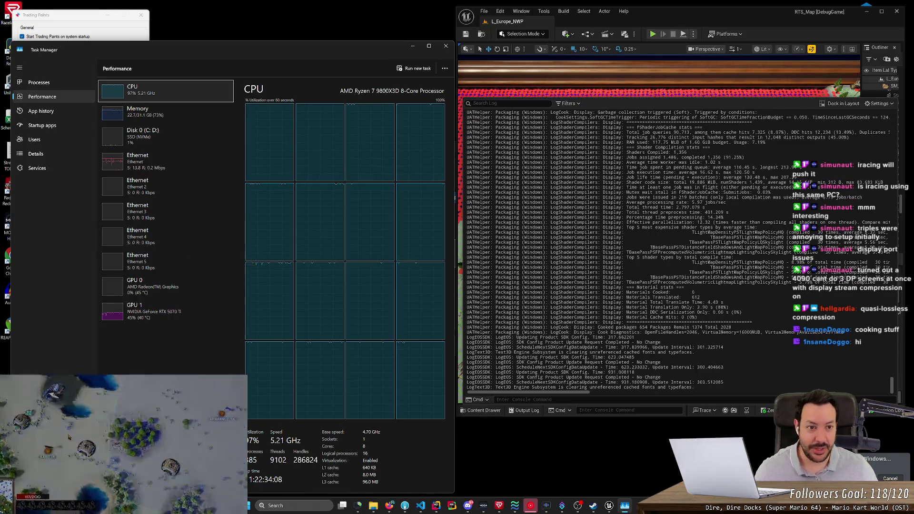
# Drag the Output Log splitter down to enlarge the Unreal map viewport, then switch to Firefox.
pyautogui.click(706, 95)
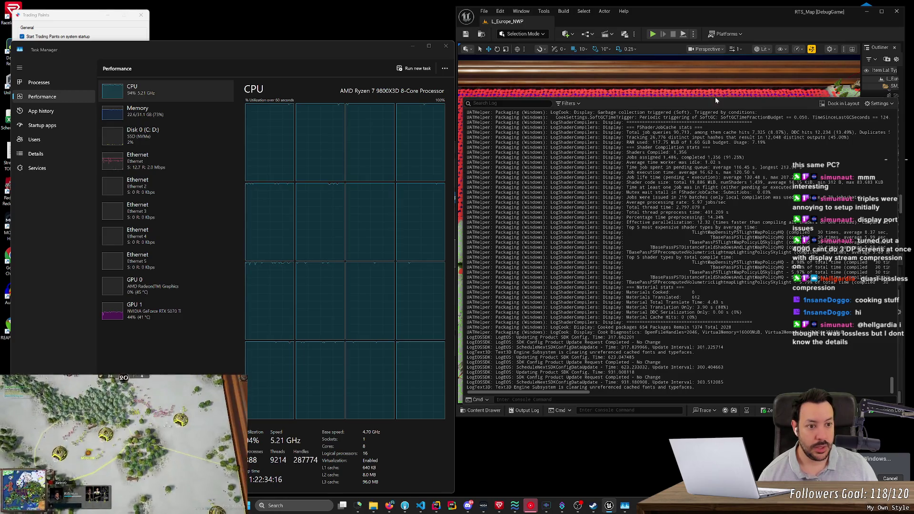
pyautogui.moveTo(711, 99); pyautogui.dragTo(685, 368)
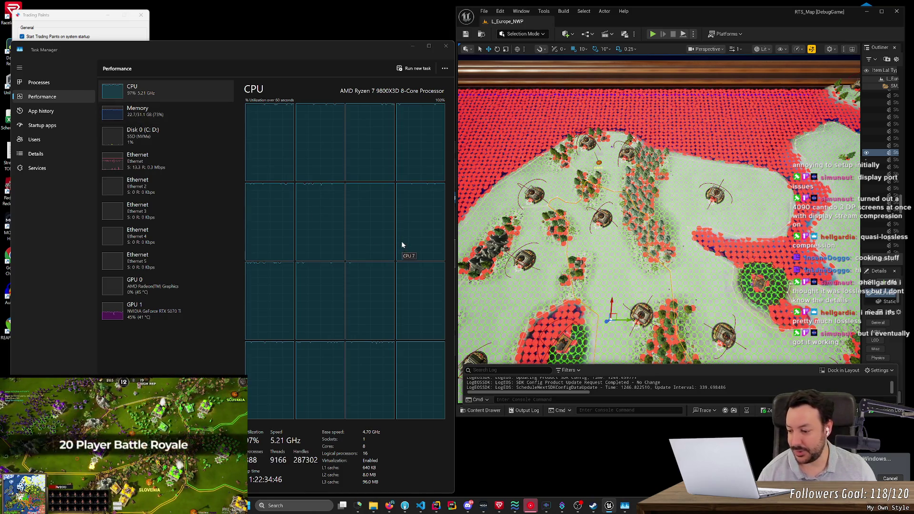
pyautogui.click(390, 506)
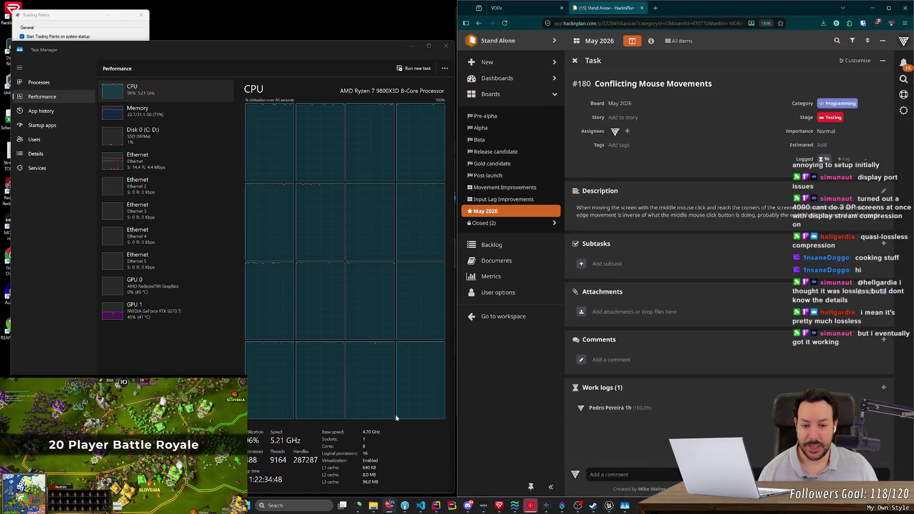
# Google 'wordle' in a new tab, open the NYT Wordle result, and start puzzle No. 1784.
pyautogui.click(655, 8)
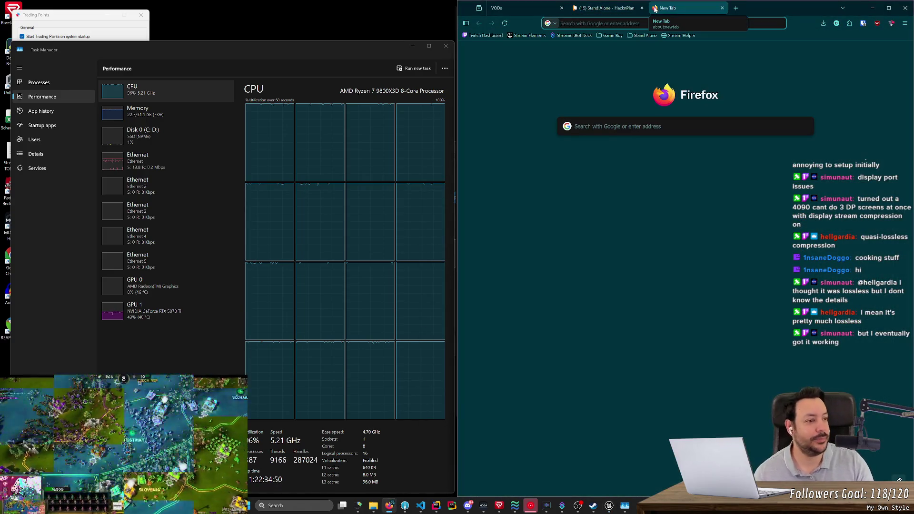
pyautogui.write('wro')
pyautogui.press('BackSpace')
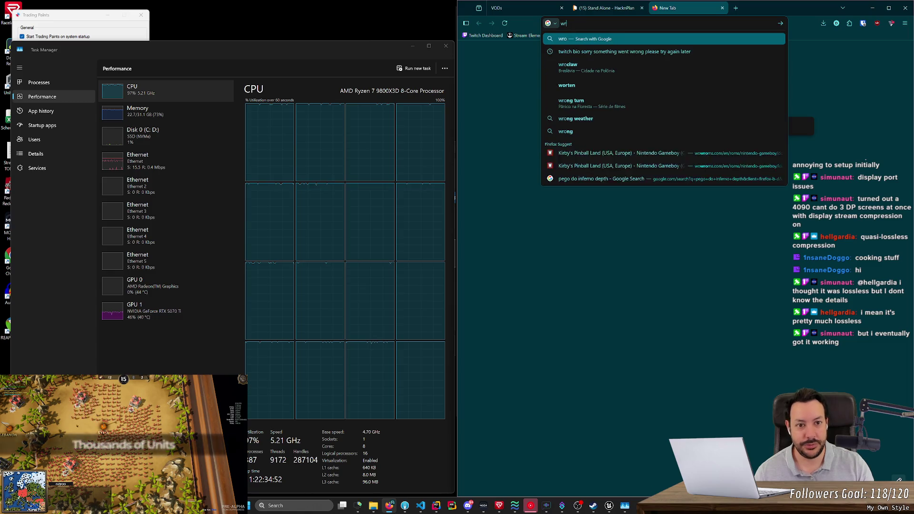
pyautogui.press('BackSpace')
pyautogui.write('ordle')
pyautogui.press('Return')
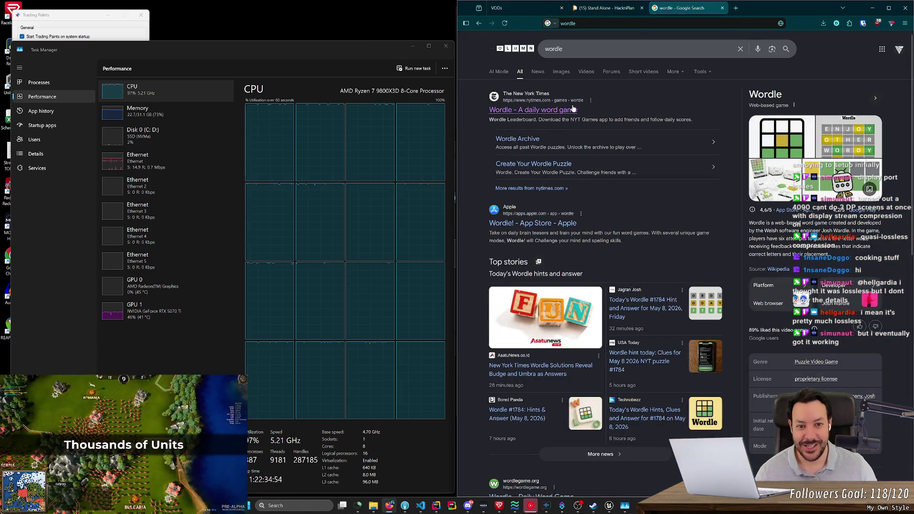
pyautogui.click(574, 109)
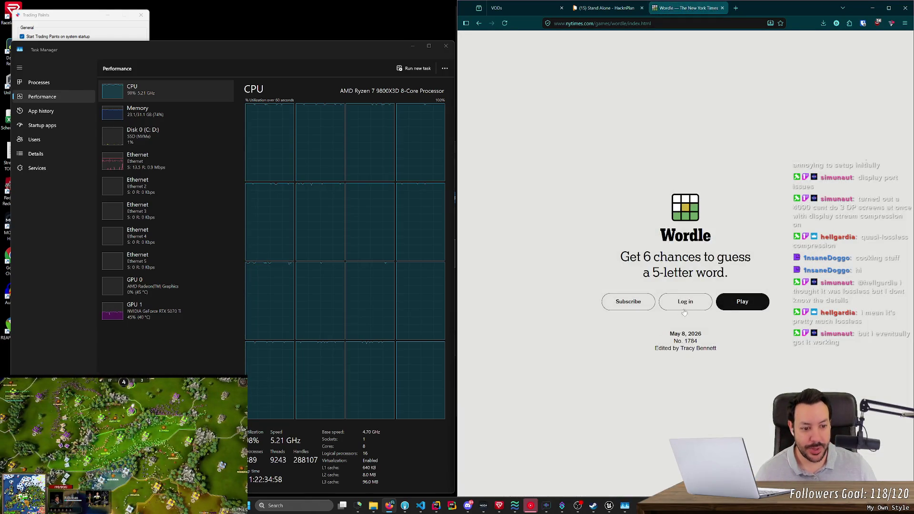
pyautogui.click(741, 305)
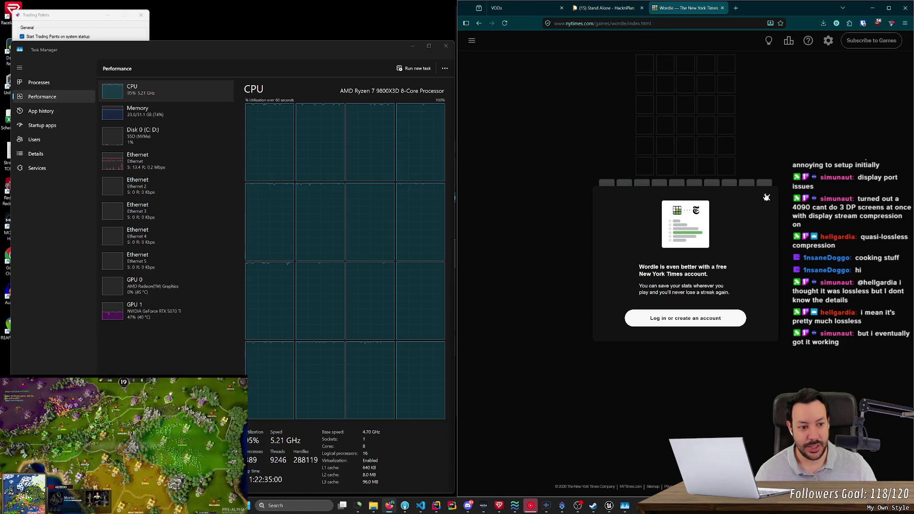
# Dismiss the account prompt and submit the guesses PENIS and RADIO.
pyautogui.click(767, 197)
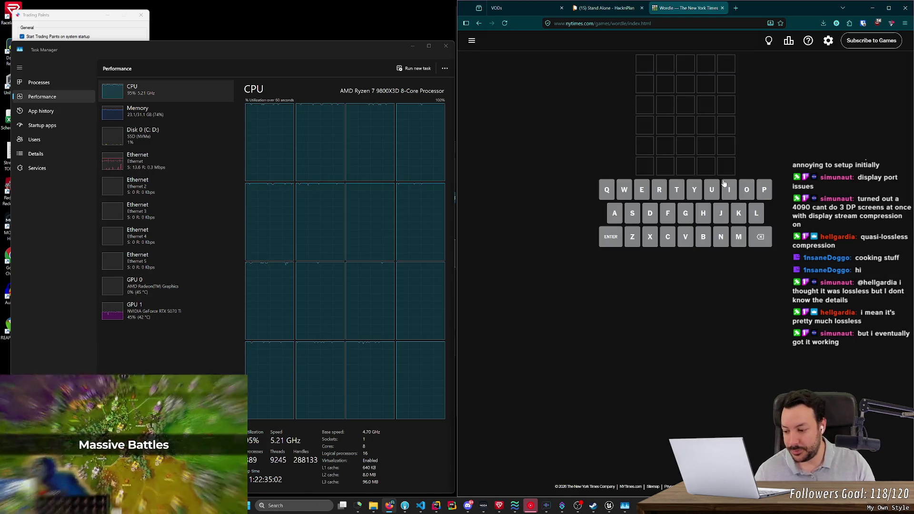
pyautogui.write('penis')
pyautogui.press('Return')
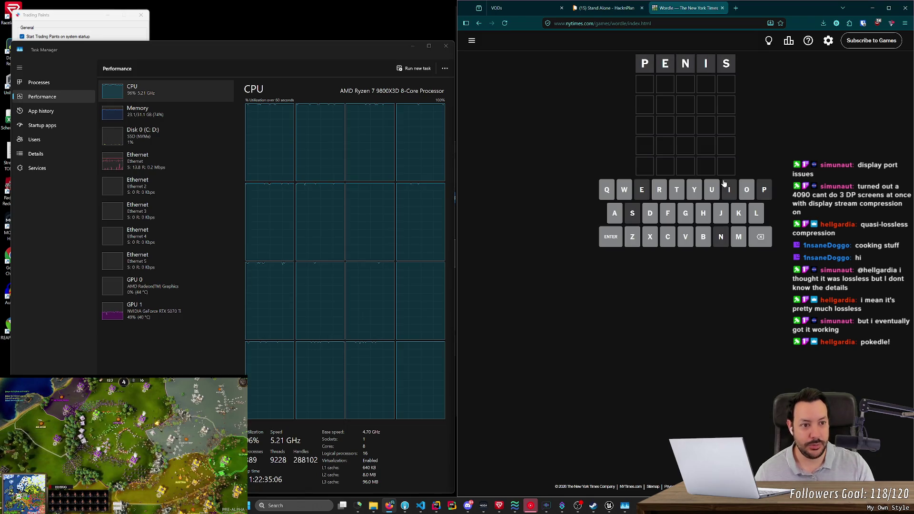
pyautogui.write('radio')
pyautogui.press('Return')
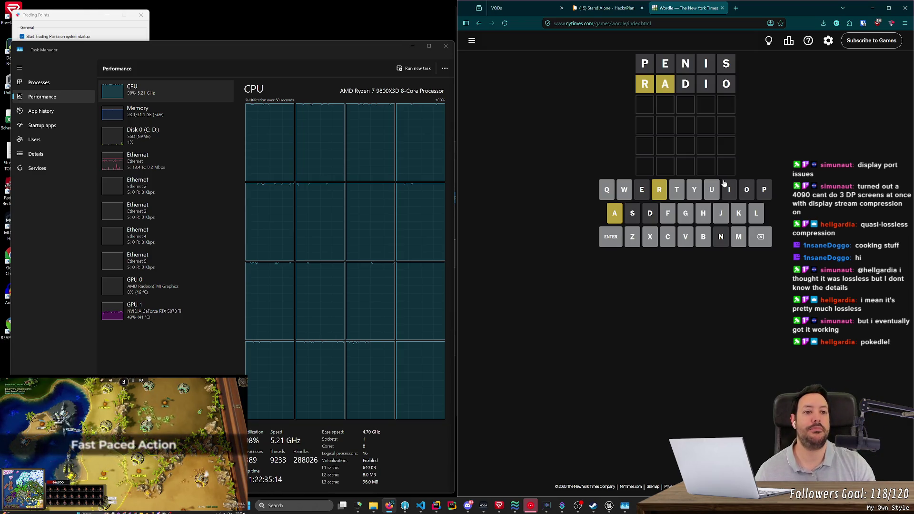
# Submit TRACK as the third guess after trying TRAP, TRADE and TRAIL.
pyautogui.write('trap')
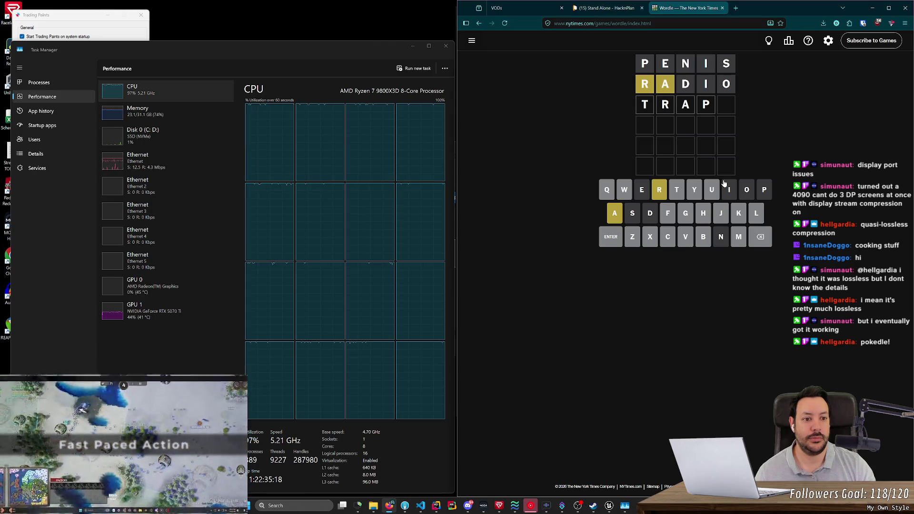
pyautogui.press('BackSpace')
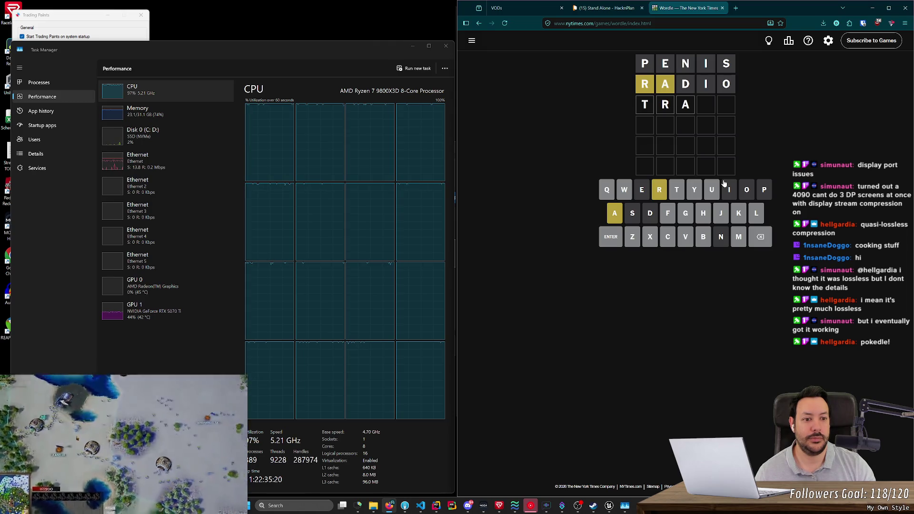
pyautogui.write('de')
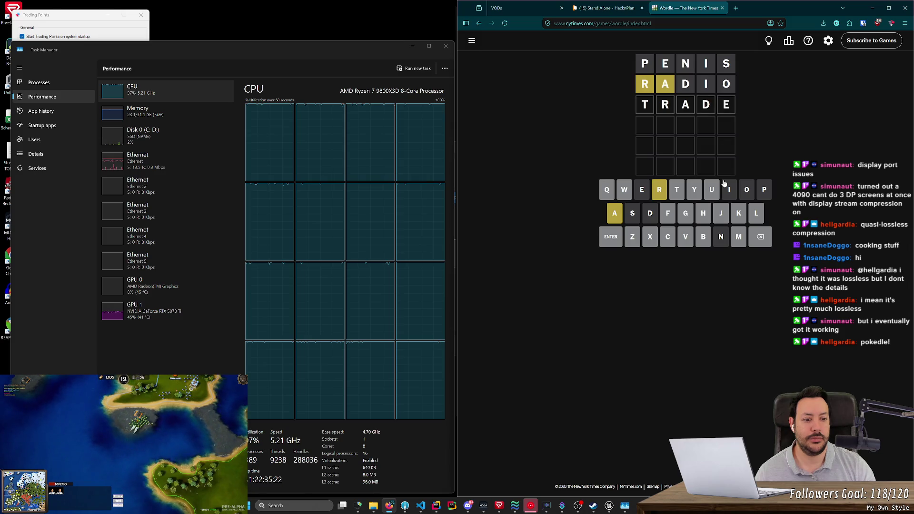
pyautogui.press('BackSpace')
pyautogui.press('BackSpace')
pyautogui.write('il')
pyautogui.press('BackSpace')
pyautogui.press('BackSpace')
pyautogui.write('ck')
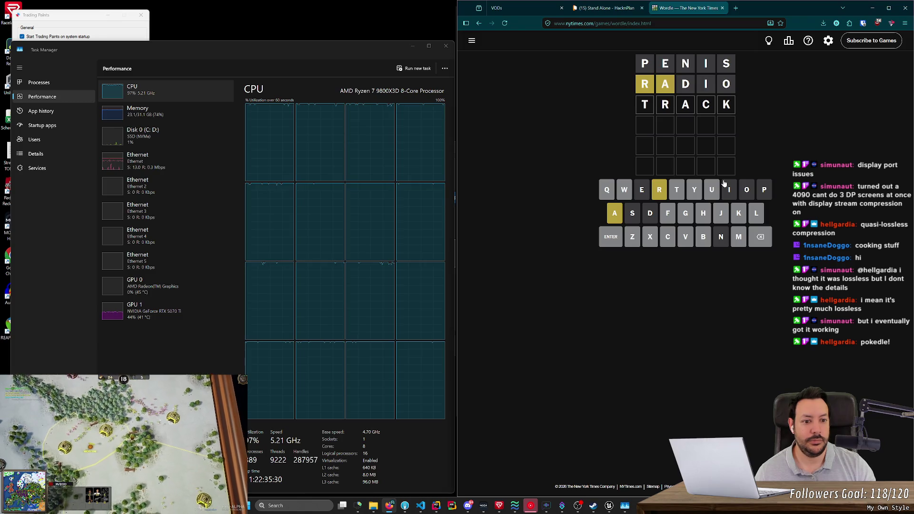
pyautogui.press('Return')
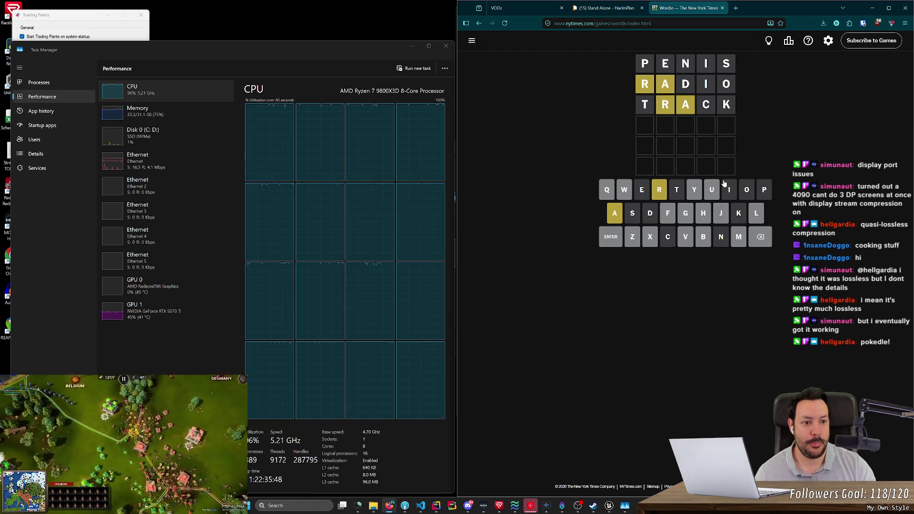
# Type BRAWL and then A in the fourth row, erasing both to leave it empty.
pyautogui.write('brawl')
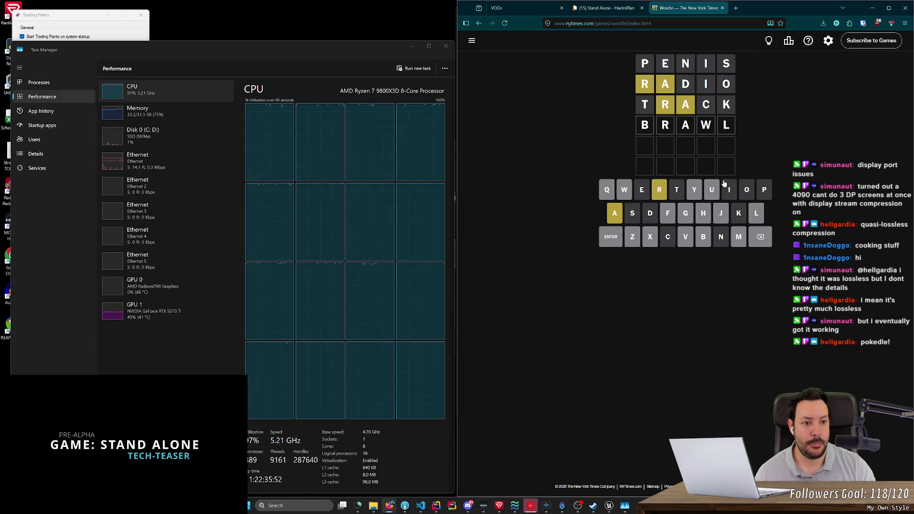
pyautogui.press('BackSpace')
pyautogui.press('BackSpace')
pyautogui.press('BackSpace')
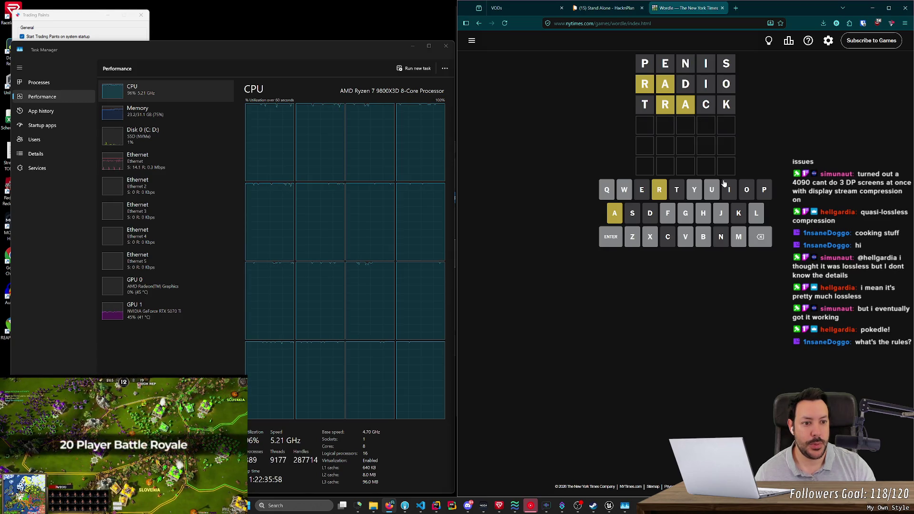
pyautogui.write('a')
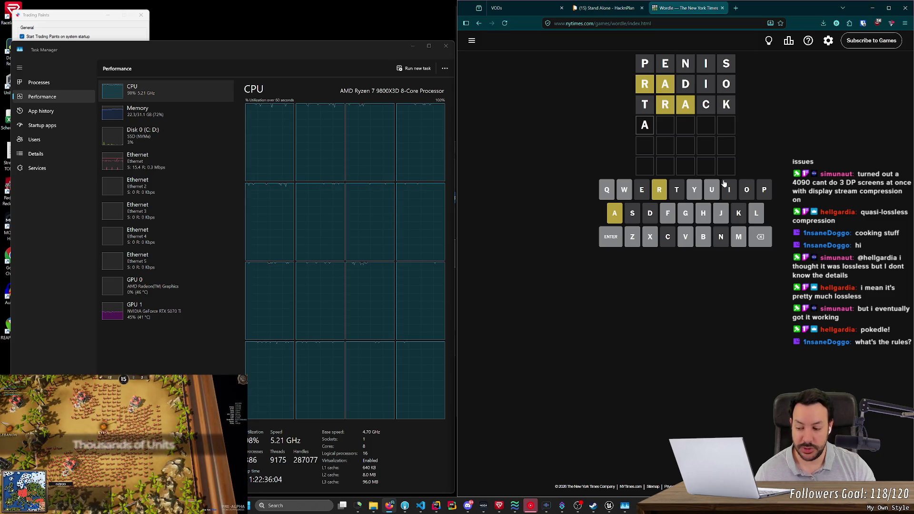
pyautogui.press('BackSpace')
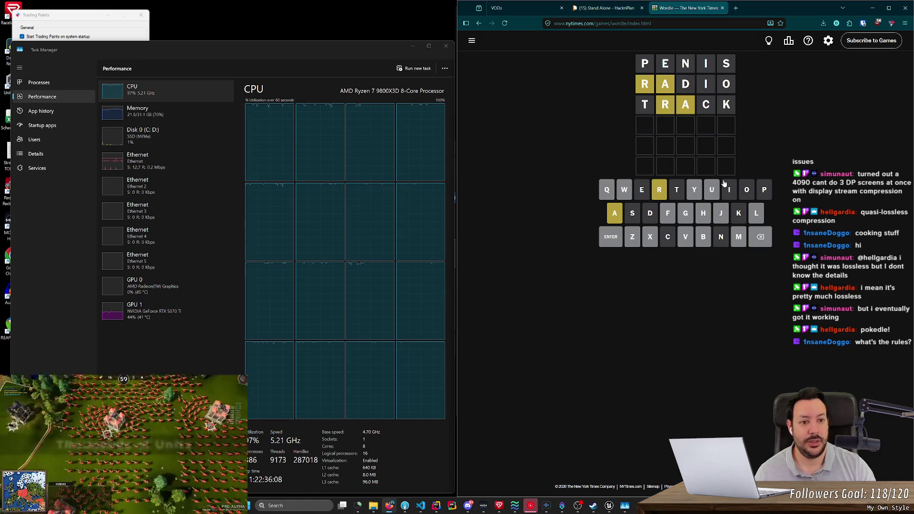
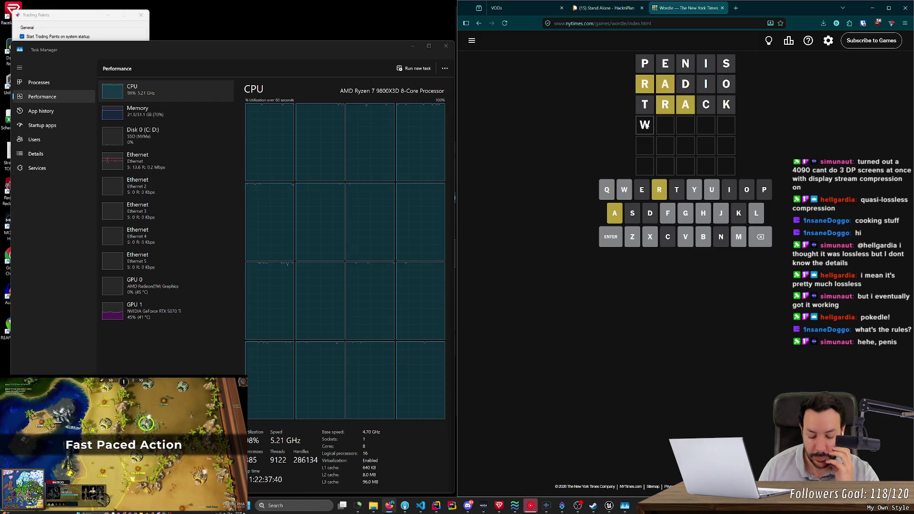
# Try YA, AW, Y and NL as fourth-row openers, erasing each so row four is empty.
pyautogui.write('y')
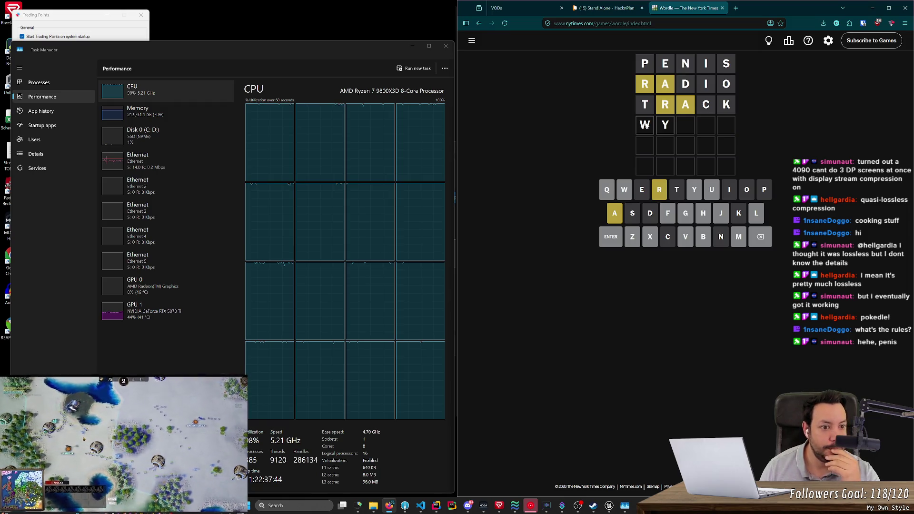
pyautogui.write('a')
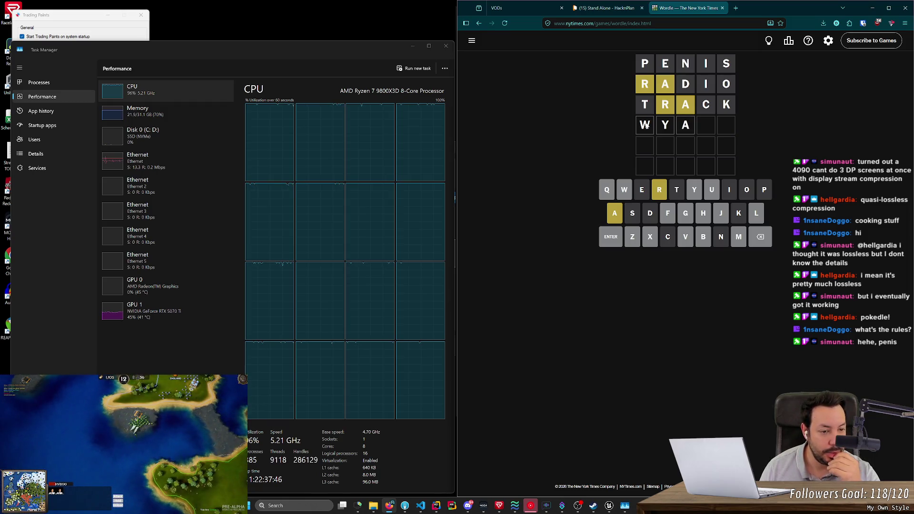
pyautogui.press('BackSpace')
pyautogui.press('BackSpace')
pyautogui.press('BackSpace')
pyautogui.write('aw')
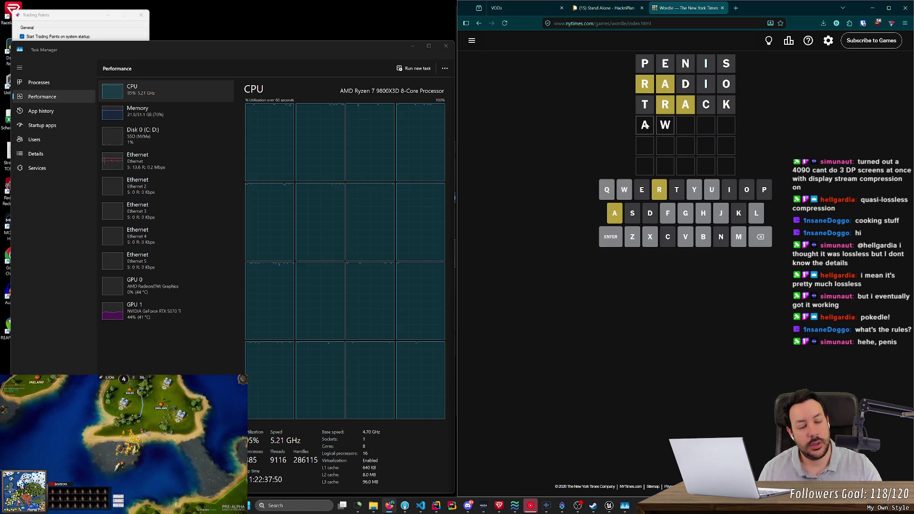
pyautogui.press('BackSpace')
pyautogui.write('y')
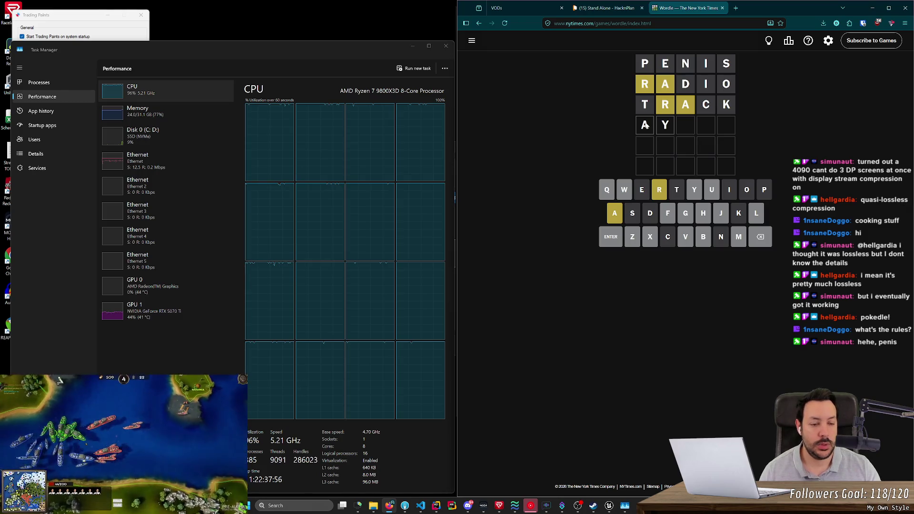
pyautogui.press('BackSpace')
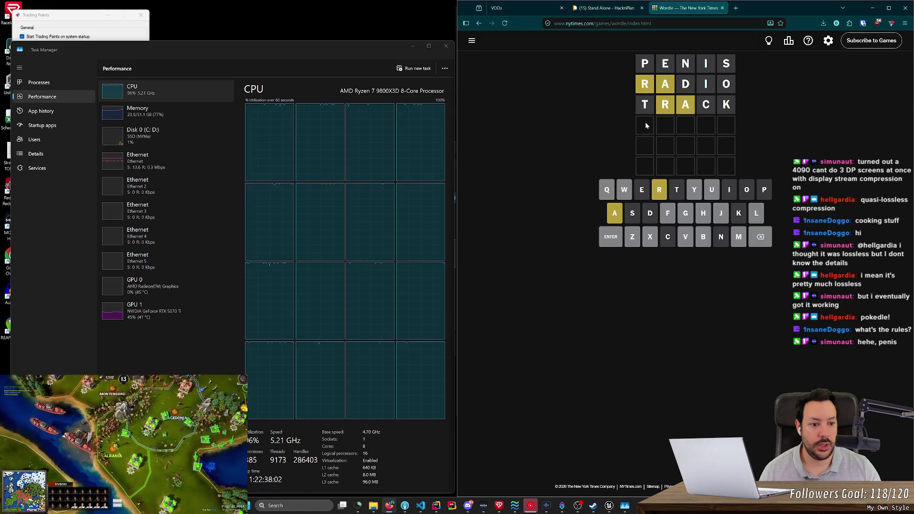
pyautogui.write('nl')
pyautogui.press('BackSpace')
pyautogui.press('BackSpace')
# Try M, then N as the first letter of the fourth-row guess.
pyautogui.write('m')
pyautogui.press('BackSpace')
pyautogui.write('n')
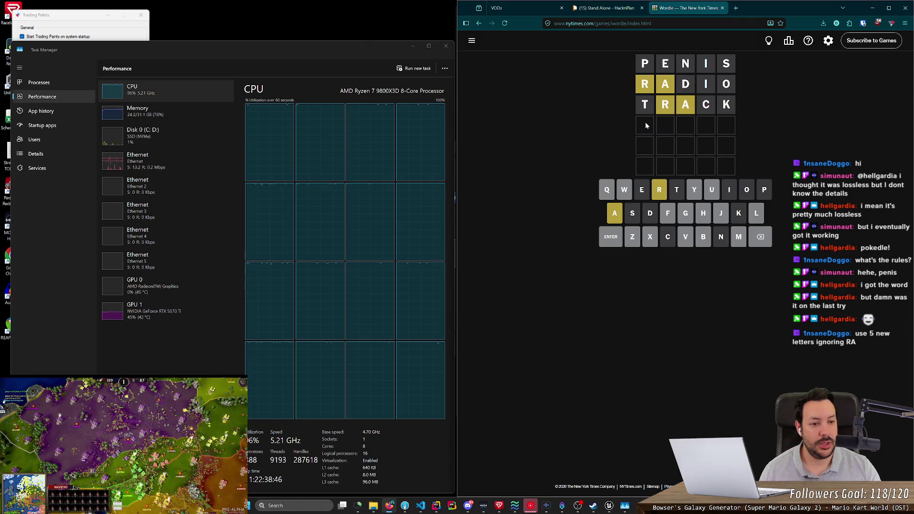
# Try QW-, T and R letter combinations in row four, then erase them all.
pyautogui.write('qwr')
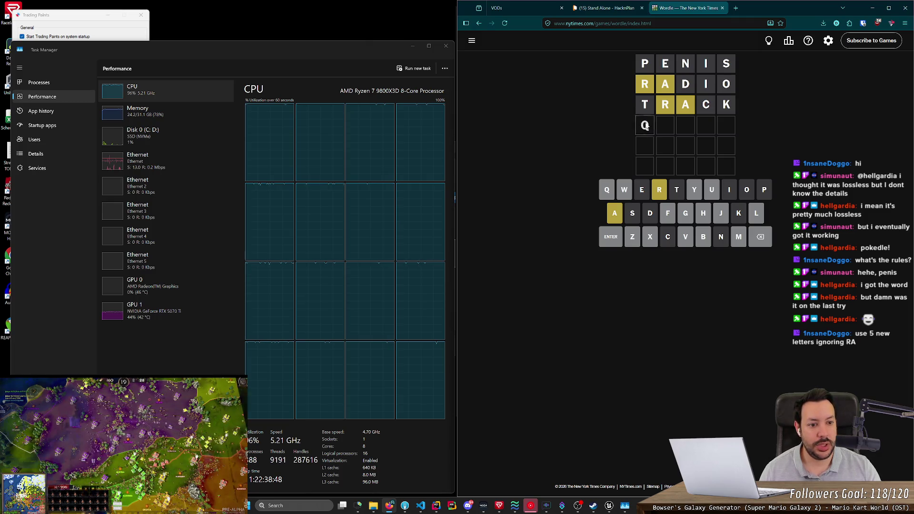
pyautogui.press('BackSpace')
pyautogui.write('tr')
pyautogui.press('BackSpace')
pyautogui.write('tr')
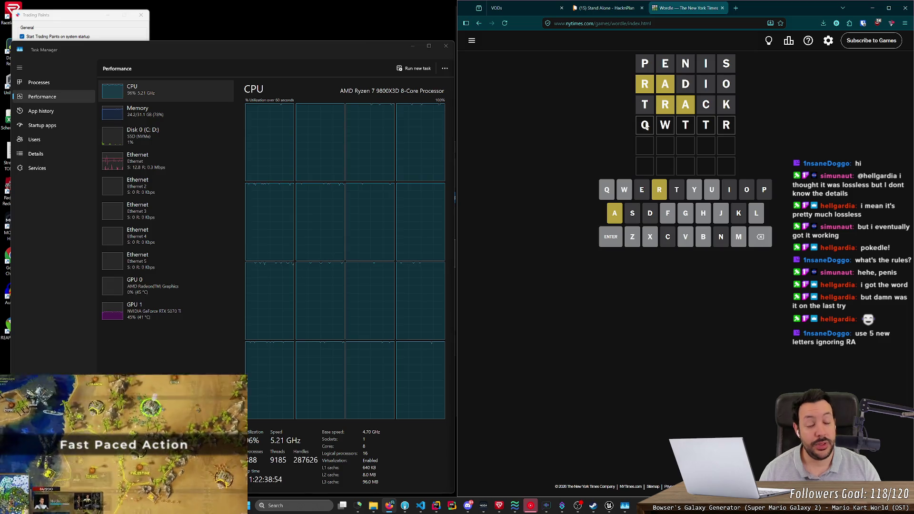
pyautogui.press('BackSpace')
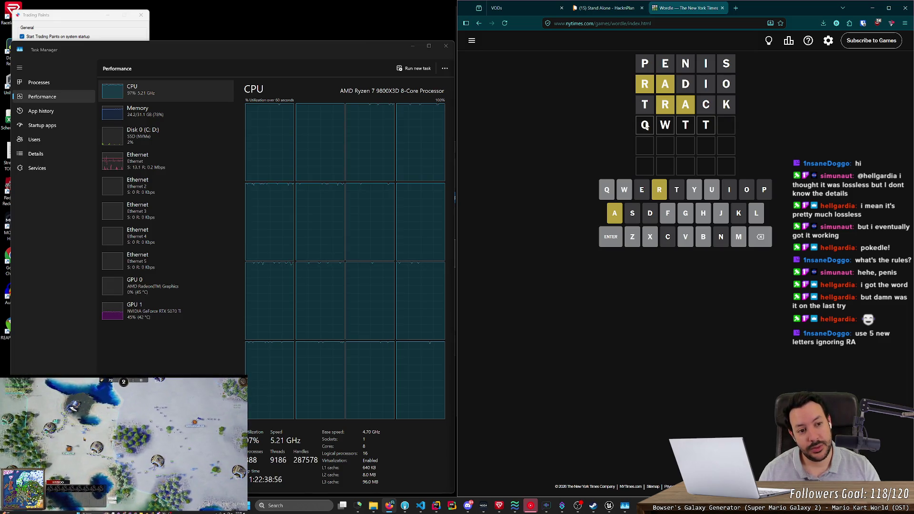
pyautogui.press('BackSpace')
pyautogui.press('BackSpace')
pyautogui.press('BackSpace')
pyautogui.press('BackSpace')
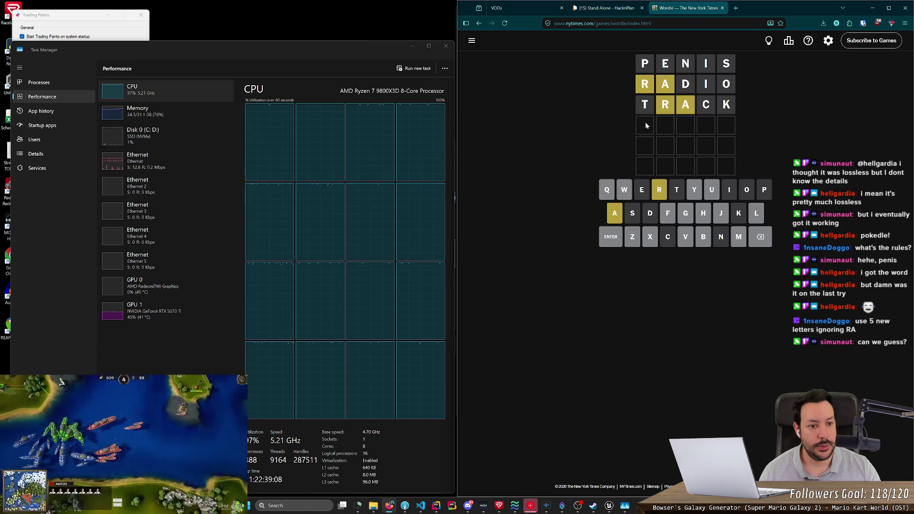
# Enter ABRAM as the fourth guess, then type MARBL into row five.
pyautogui.write('a')
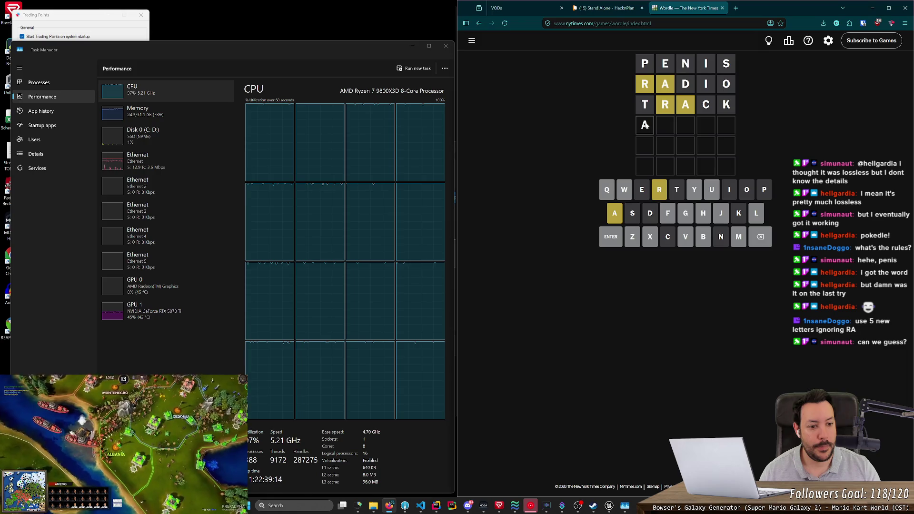
pyautogui.write('n')
pyautogui.press('BackSpace')
pyautogui.write('n')
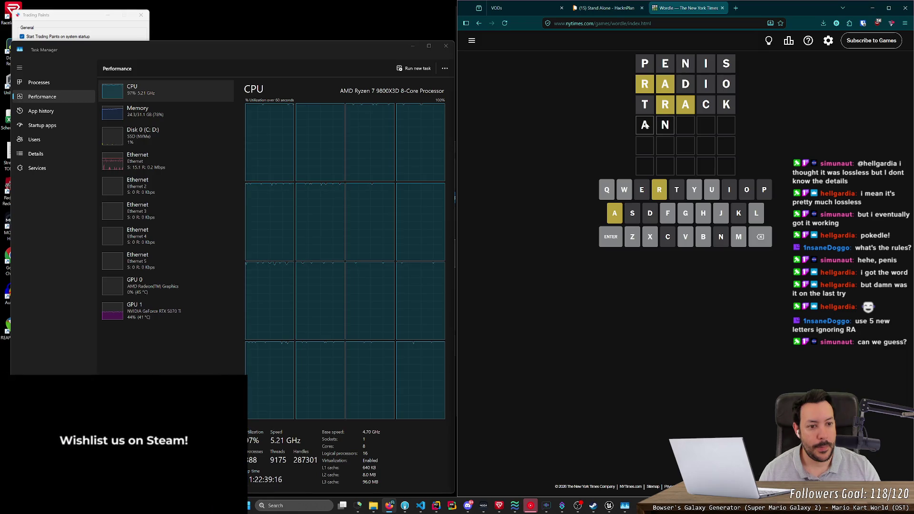
pyautogui.press('BackSpace')
pyautogui.write('b')
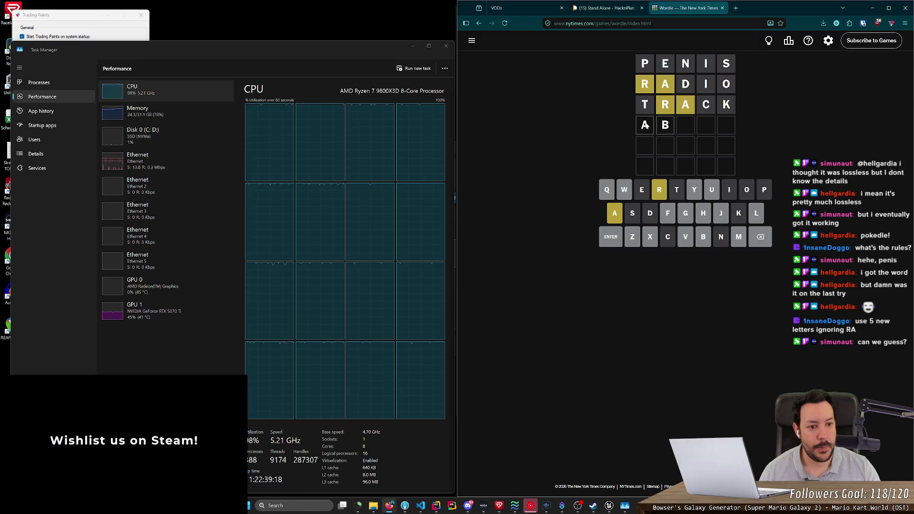
pyautogui.write('r')
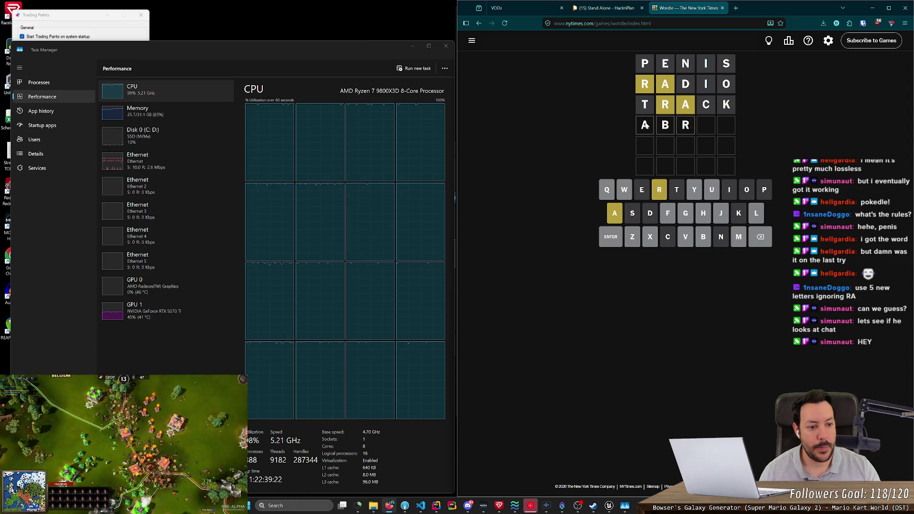
pyautogui.write('am')
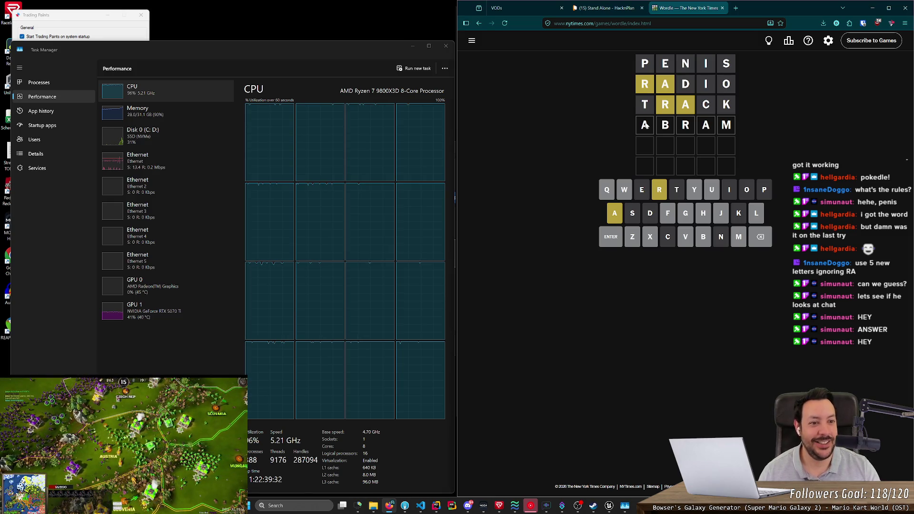
pyautogui.press('Return')
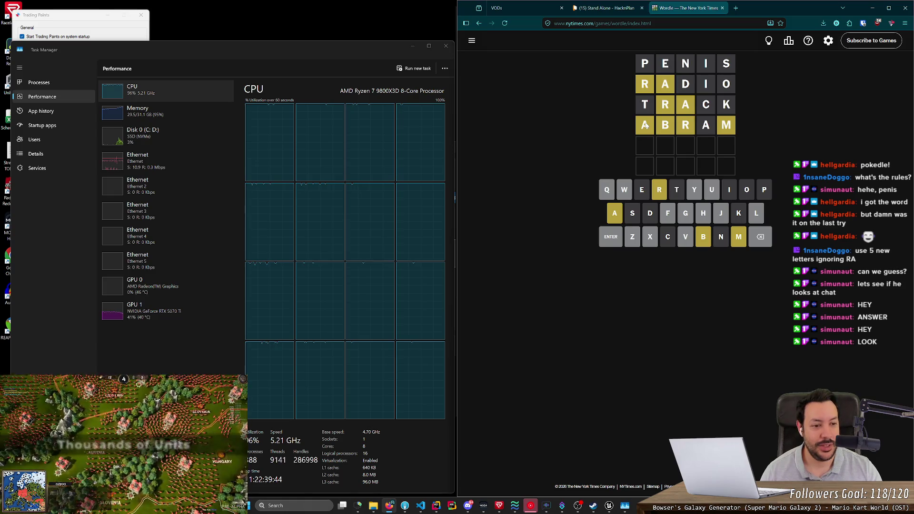
pyautogui.write('marbl')
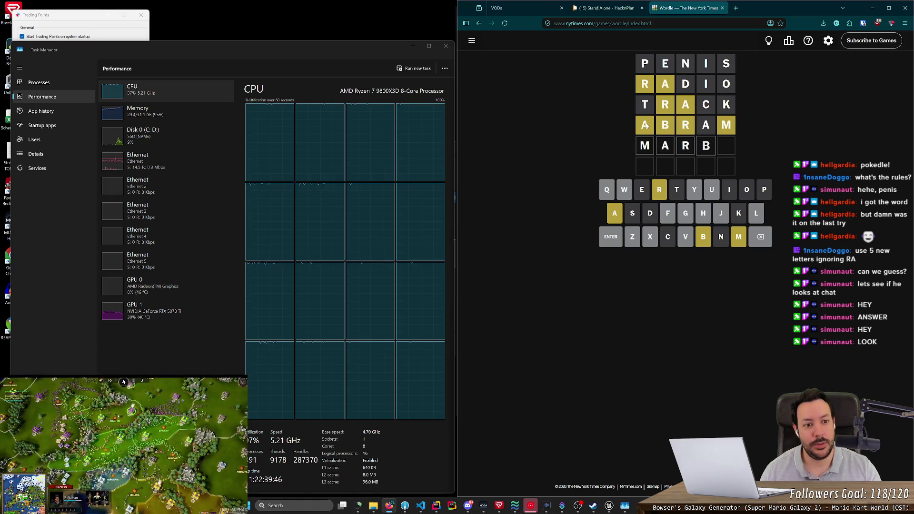
pyautogui.press('BackSpace')
pyautogui.press('BackSpace')
pyautogui.press('BackSpace')
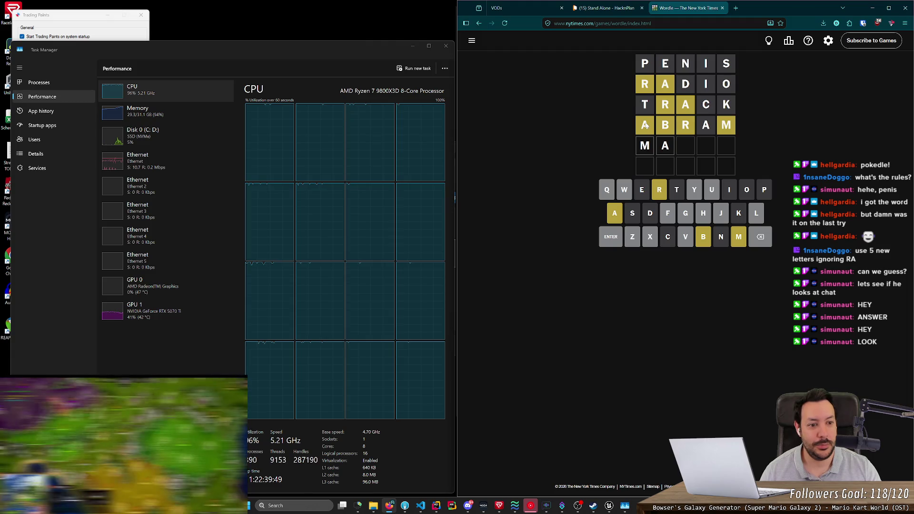
pyautogui.write('b')
pyautogui.press('BackSpace')
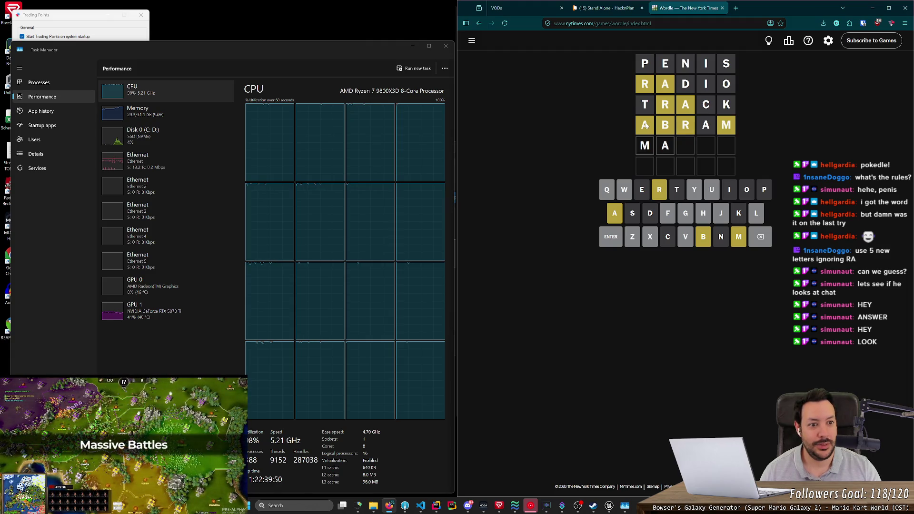
pyautogui.press('BackSpace')
pyautogui.press('BackSpace')
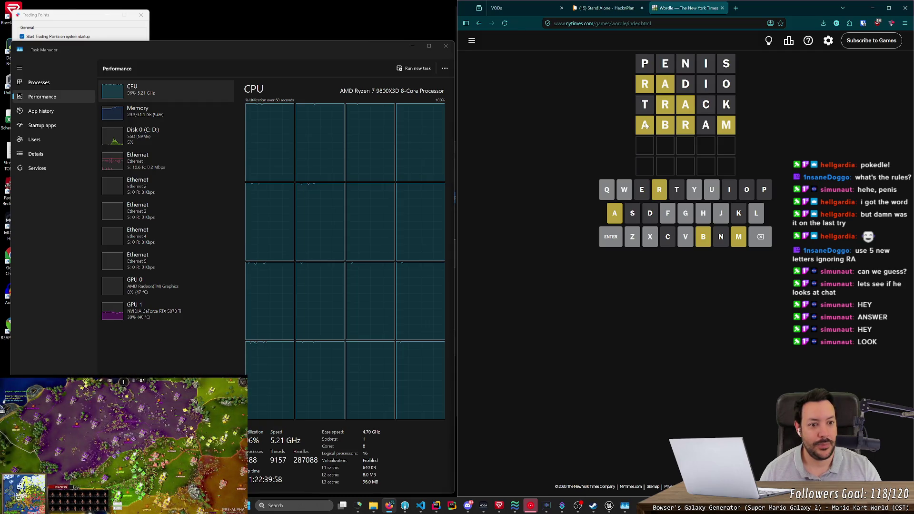
pyautogui.write('b')
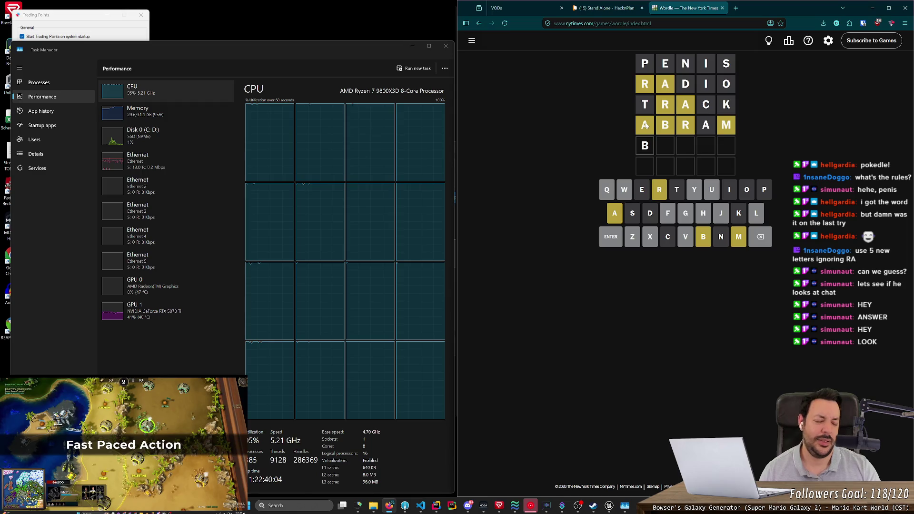
pyautogui.press('BackSpace')
pyautogui.write('m')
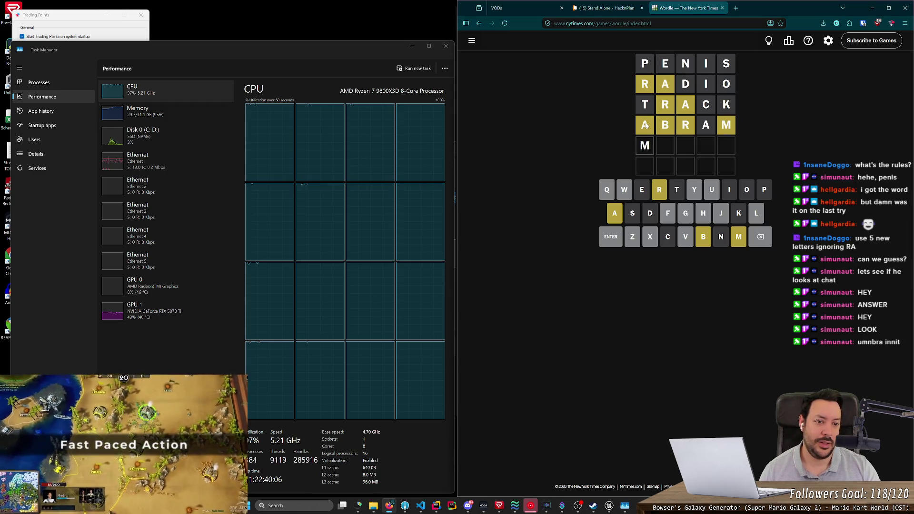
pyautogui.write('br')
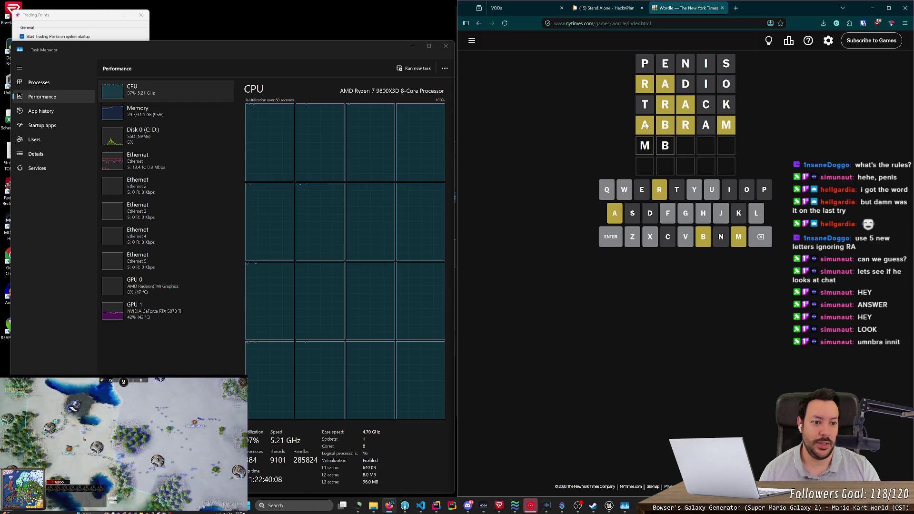
pyautogui.write('a')
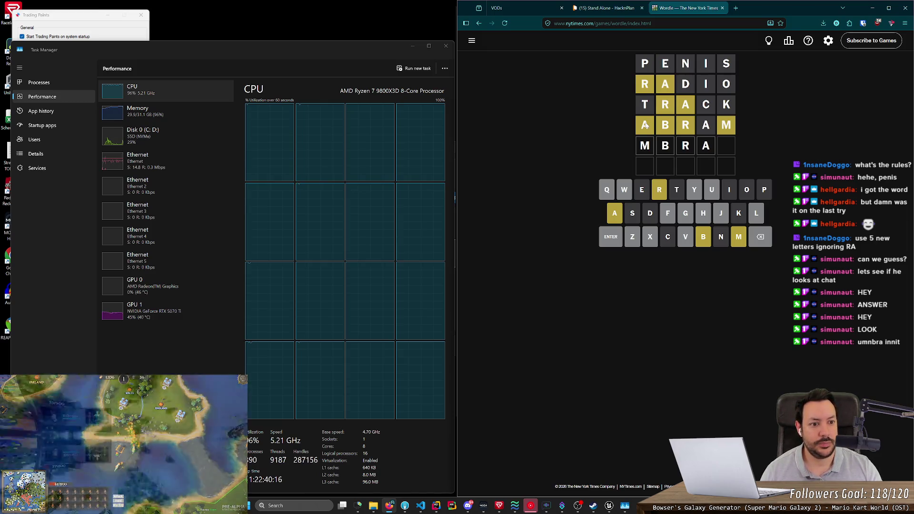
pyautogui.press('BackSpace')
pyautogui.press('BackSpace')
pyautogui.press('BackSpace')
pyautogui.write('n')
pyautogui.press('BackSpace')
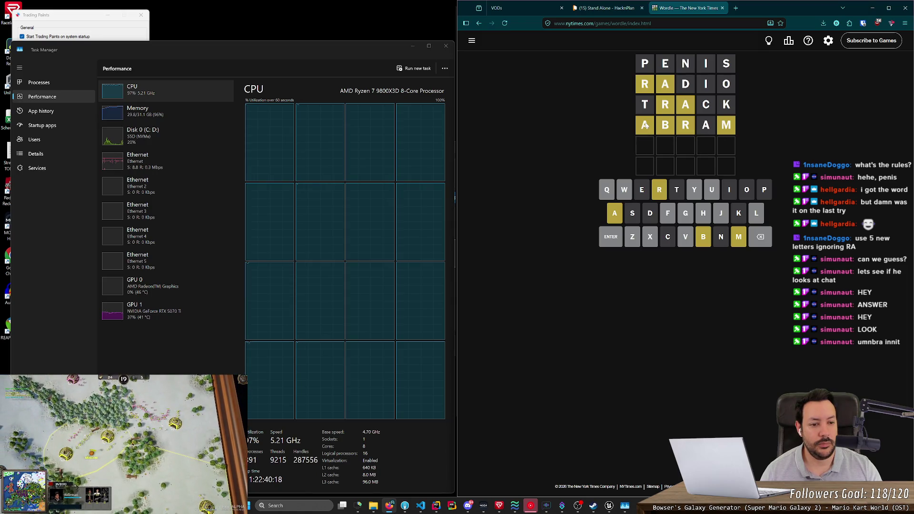
pyautogui.write('m')
pyautogui.press('BackSpace')
pyautogui.write('v')
pyautogui.press('BackSpace')
pyautogui.write('m')
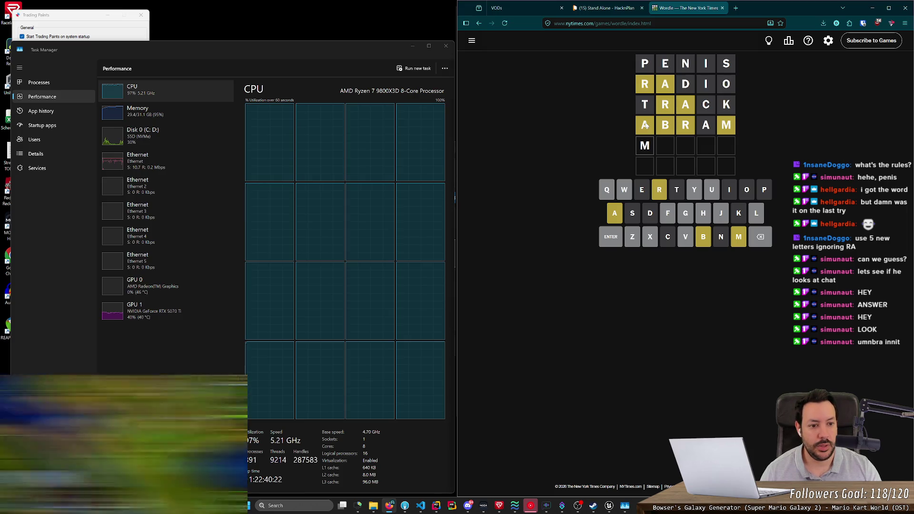
pyautogui.write('ar')
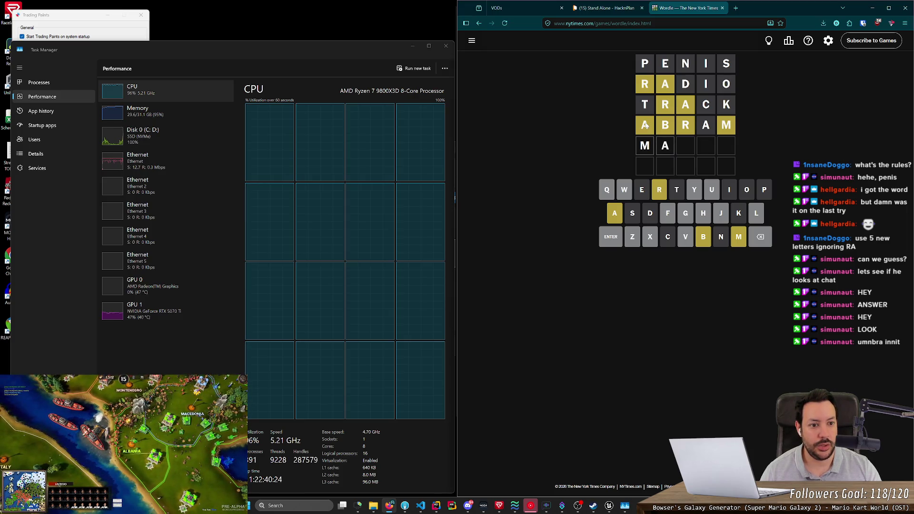
pyautogui.press('BackSpace')
pyautogui.write('r')
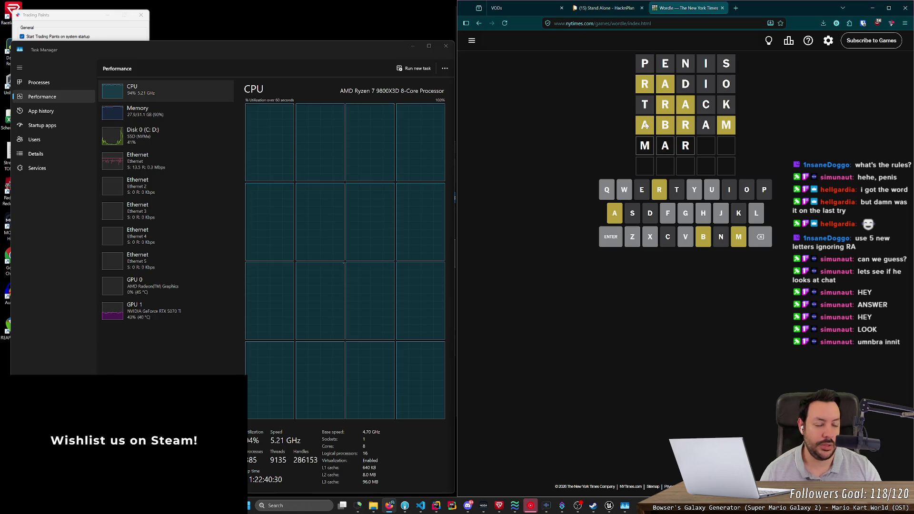
pyautogui.press('BackSpace')
pyautogui.write('u')
pyautogui.press('BackSpace')
pyautogui.write('y')
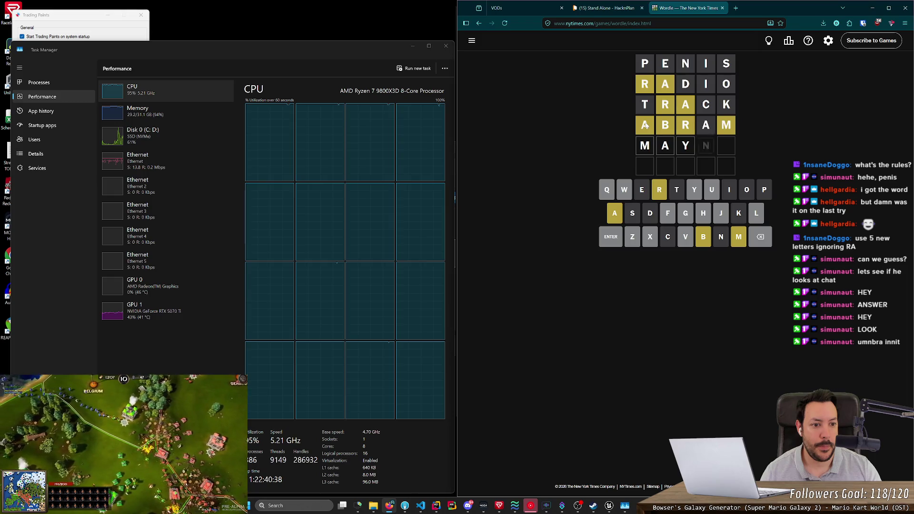
pyautogui.write('s')
pyautogui.press('BackSpace')
pyautogui.write('rs')
pyautogui.press('BackSpace')
pyautogui.press('BackSpace')
pyautogui.write('r')
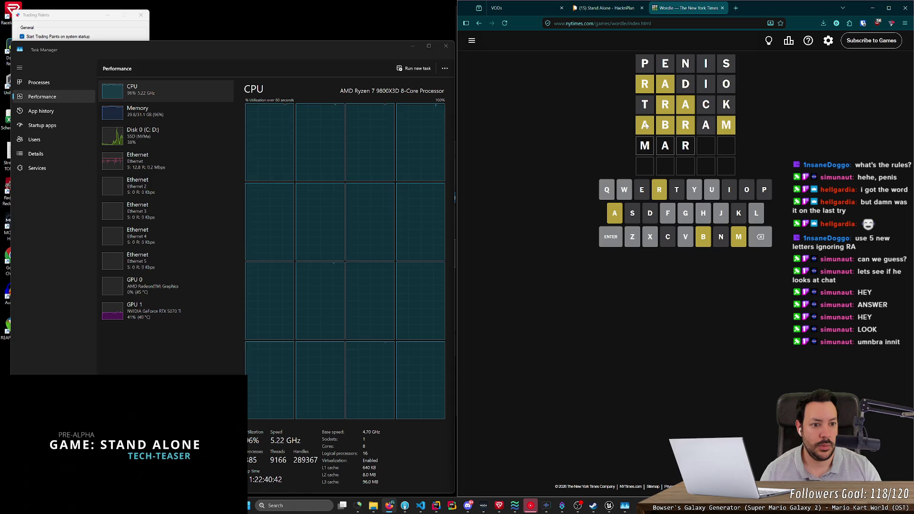
pyautogui.press('BackSpace')
pyautogui.press('BackSpace')
pyautogui.write('b')
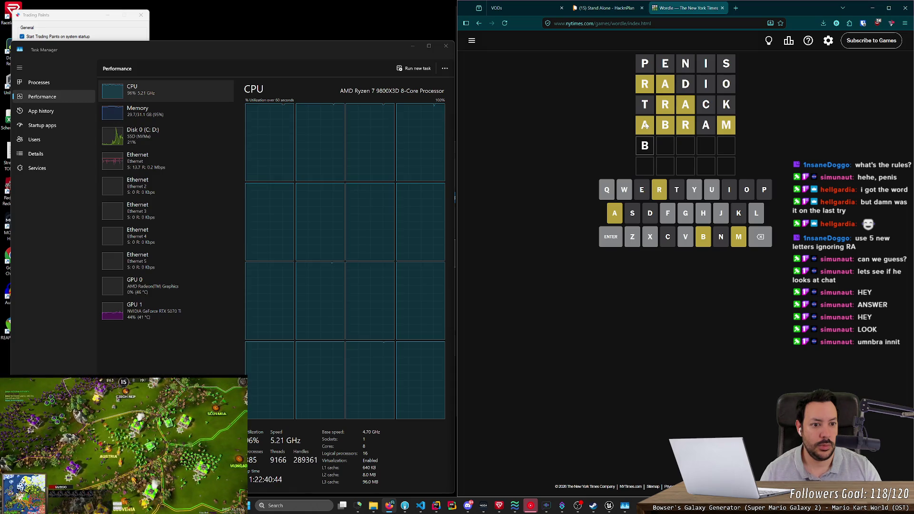
pyautogui.press('BackSpace')
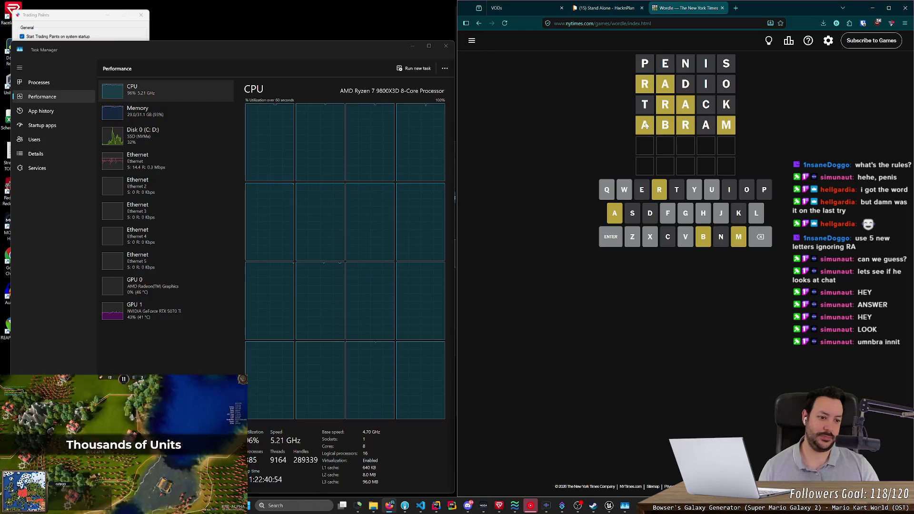
pyautogui.write('l')
pyautogui.press('BackSpace')
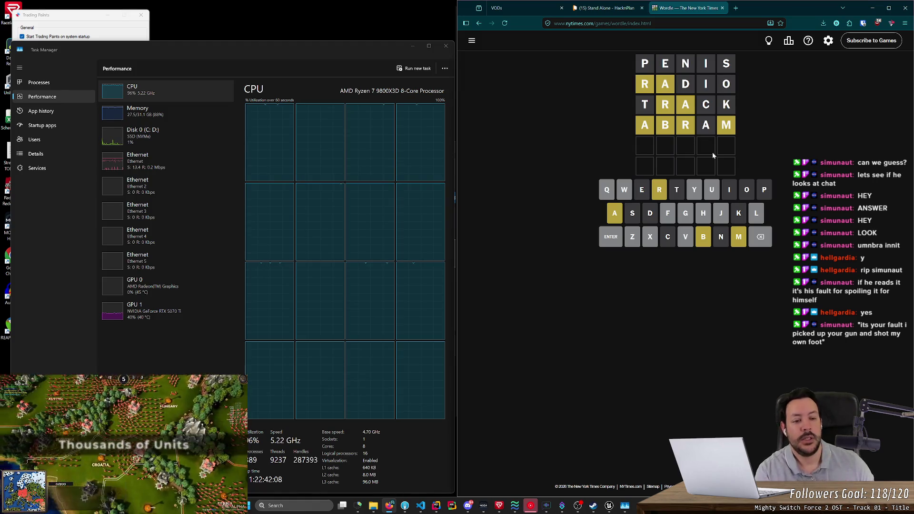
# Try MBURA, ZZZRA and ZZZAR arrangements in row five, clearing each attempt.
pyautogui.write('mb')
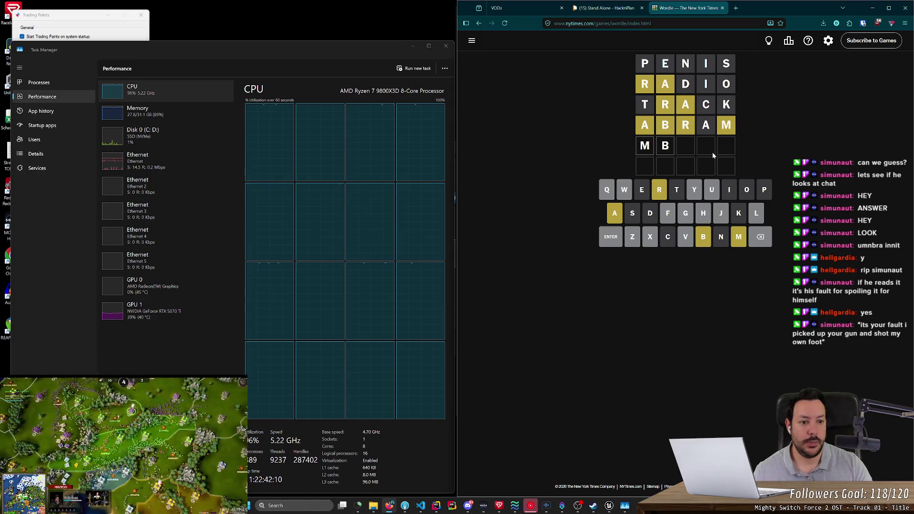
pyautogui.write('ura')
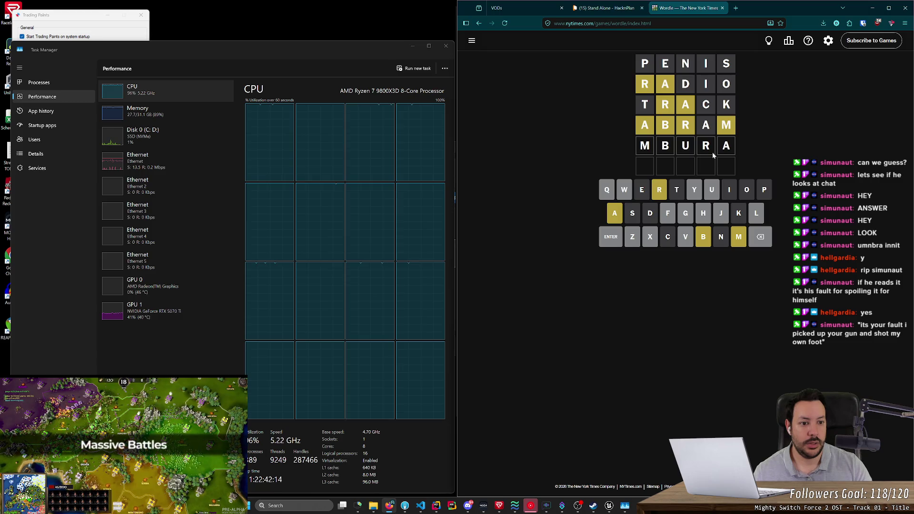
pyautogui.press('BackSpace')
pyautogui.press('BackSpace')
pyautogui.press('BackSpace')
pyautogui.write('br')
pyautogui.press('BackSpace')
pyautogui.press('BackSpace')
pyautogui.write('m')
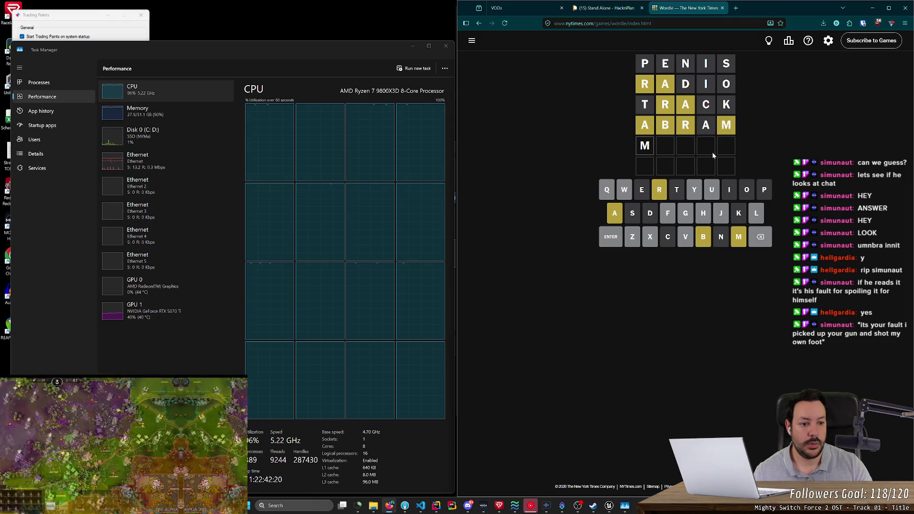
pyautogui.press('BackSpace')
pyautogui.write('zzzra')
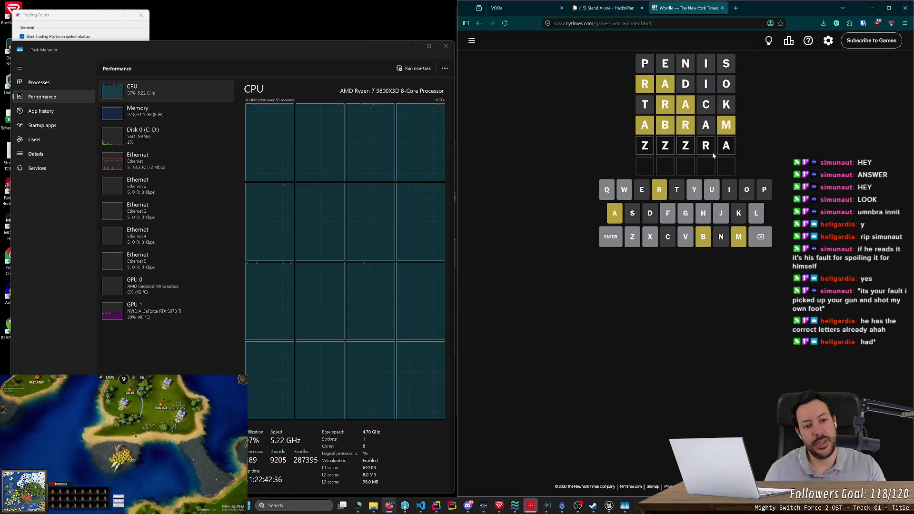
pyautogui.press('BackSpace')
pyautogui.press('BackSpace')
pyautogui.press('BackSpace')
pyautogui.write('zzzar')
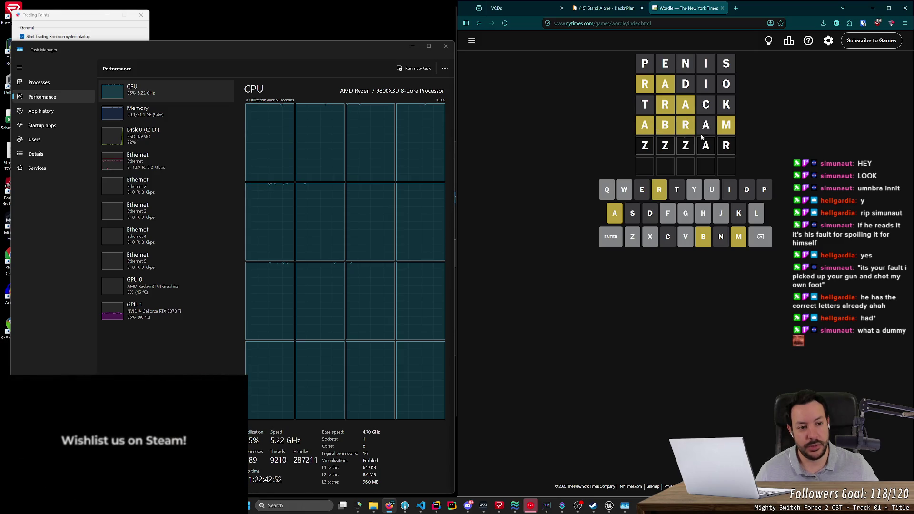
pyautogui.press('BackSpace')
pyautogui.press('BackSpace')
pyautogui.write('ra')
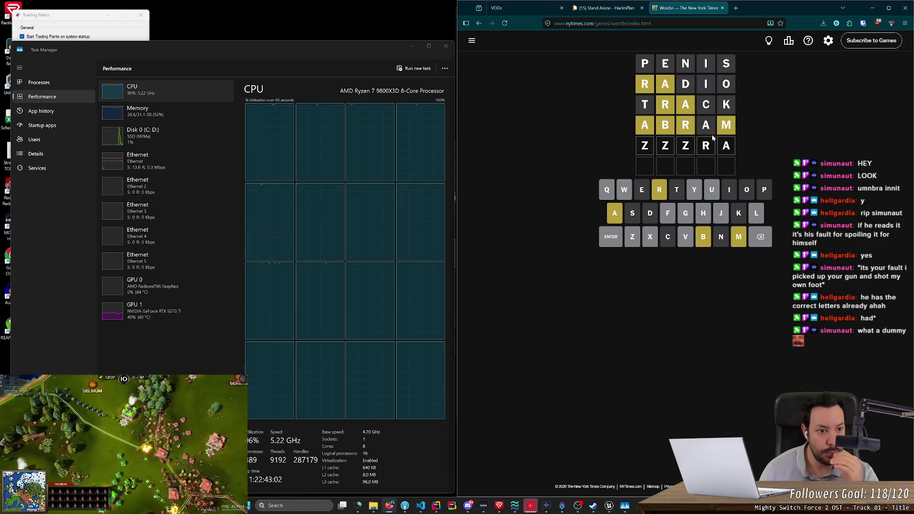
pyautogui.press('BackSpace')
pyautogui.press('BackSpace')
pyautogui.press('BackSpace')
pyautogui.press('BackSpace')
# Submit UMBRA as the fifth guess to solve the puzzle and close the congratulations screen.
pyautogui.write('umbra')
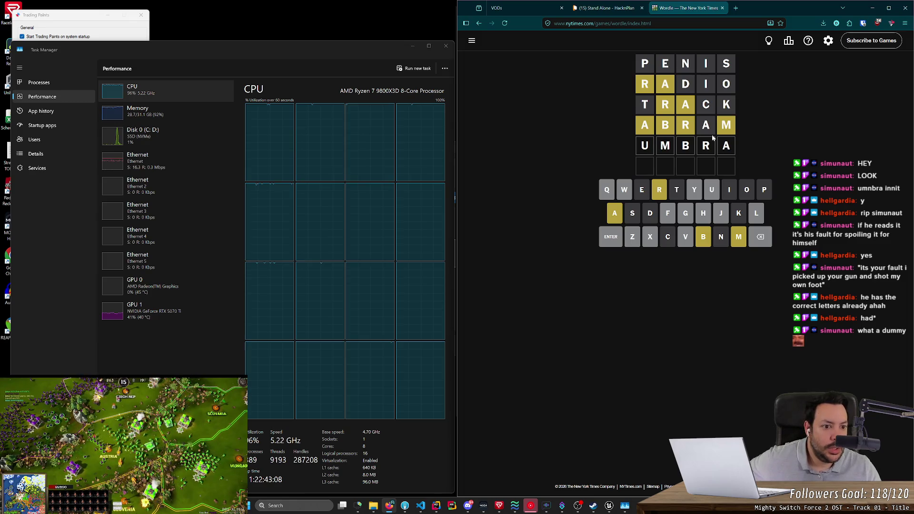
pyautogui.press('Return')
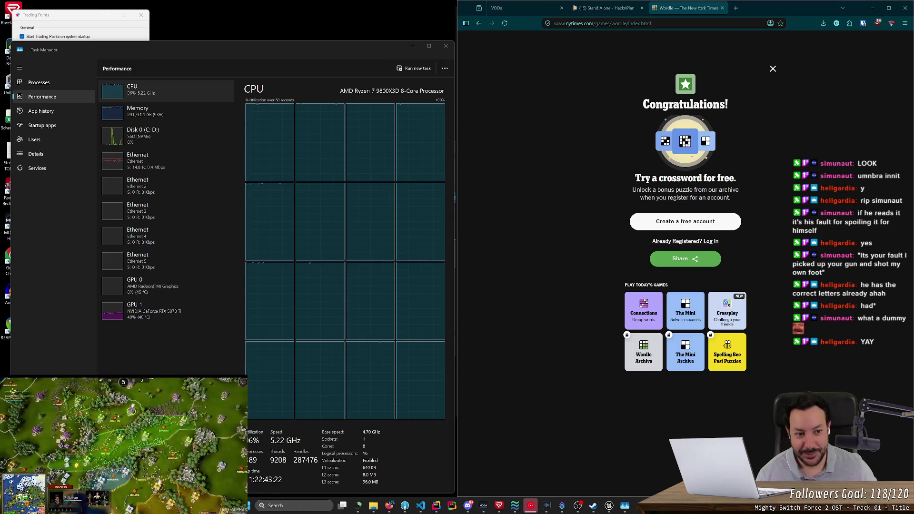
pyautogui.click(772, 68)
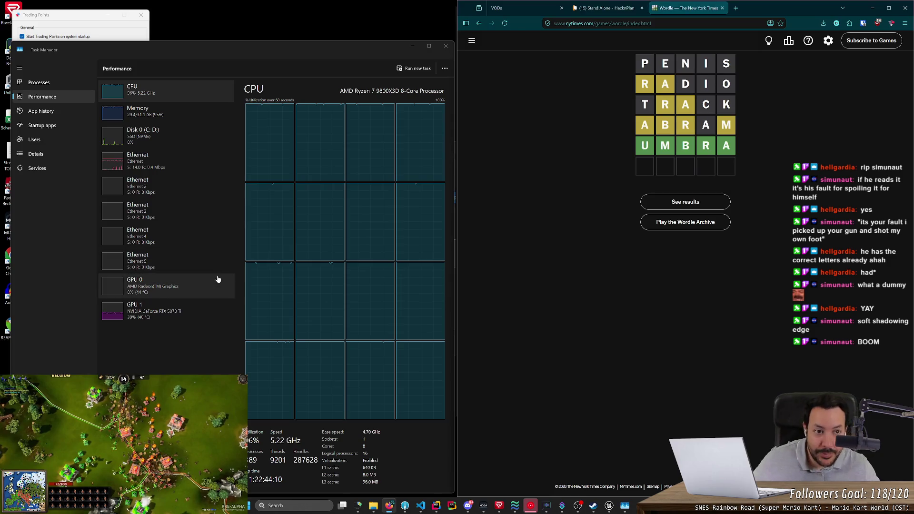
# Move focus to the address bar to enter a new web address.
pyautogui.hotkey('ctrl', 'l')
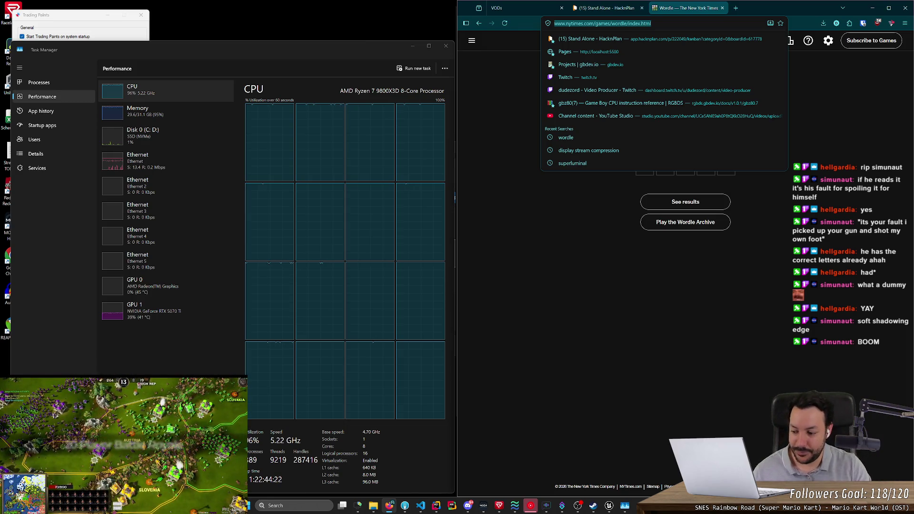
# Search Google Images for 'umbra penumbra', preview the eclipse diagrams, then close that page.
pyautogui.write('umbra pe')
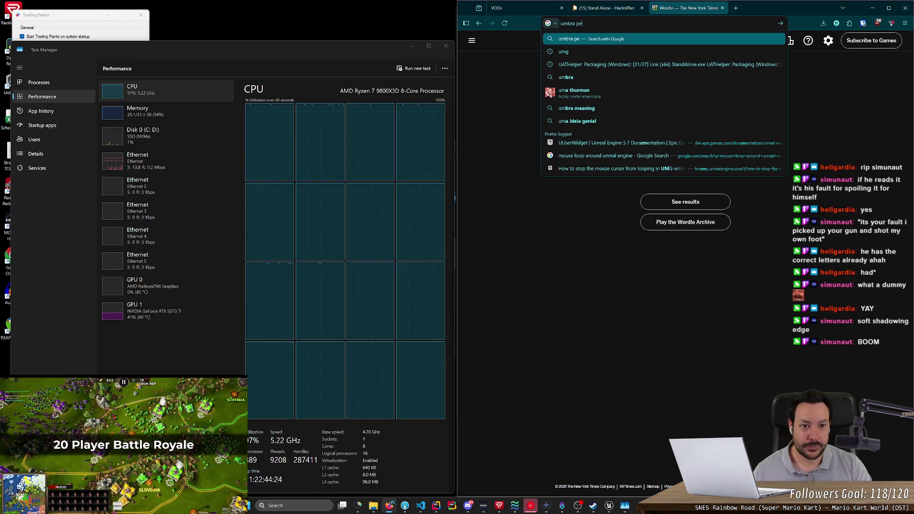
pyautogui.write('numbra')
pyautogui.press('Return')
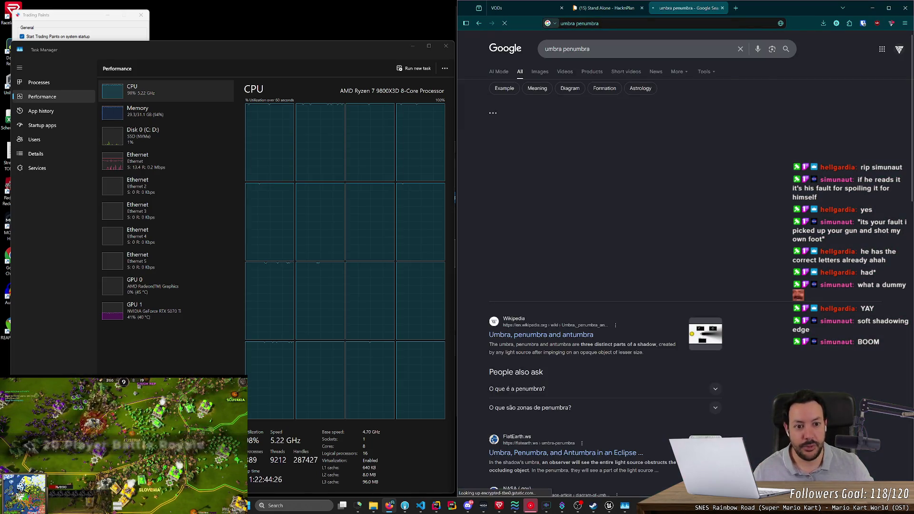
pyautogui.click(540, 72)
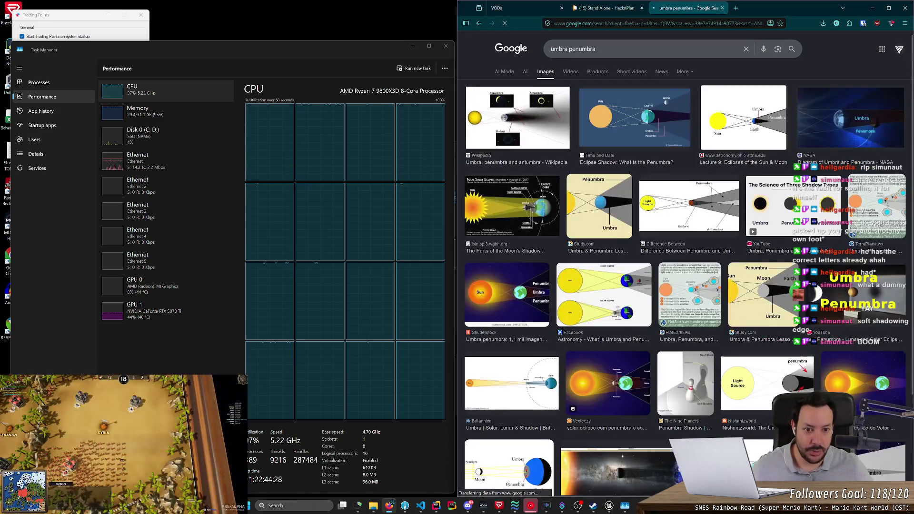
pyautogui.click(628, 124)
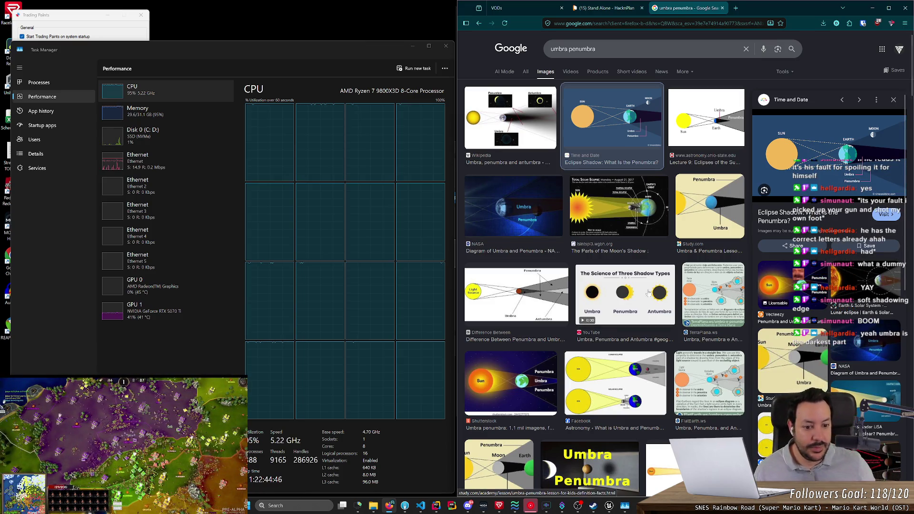
pyautogui.press('Down')
pyautogui.press('Down')
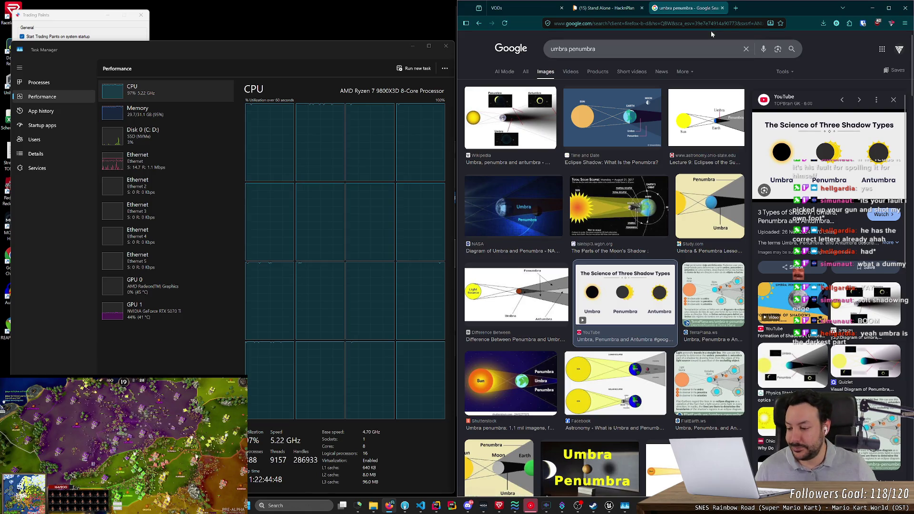
pyautogui.hotkey('ctrl', 'w')
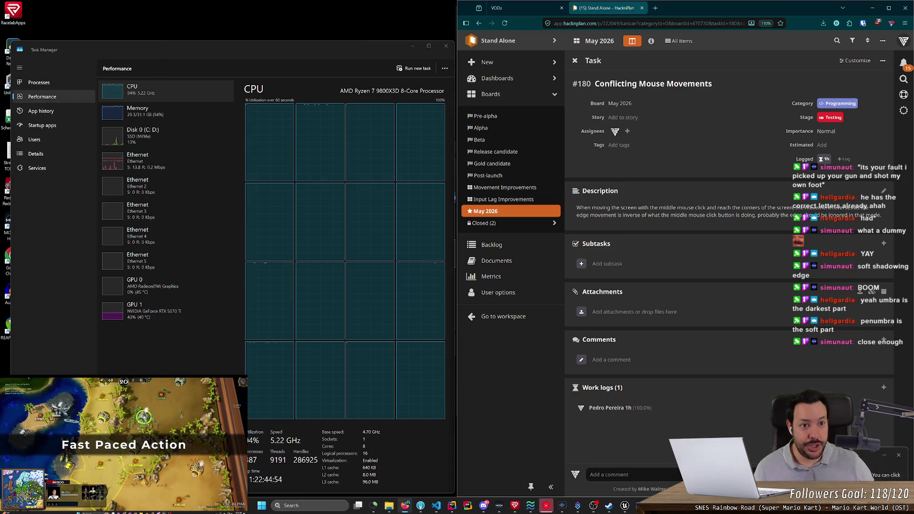
# Search the web for 'gamedle' in a new tab and open the Gamedle site.
pyautogui.click(655, 8)
pyautogui.write('gamedle')
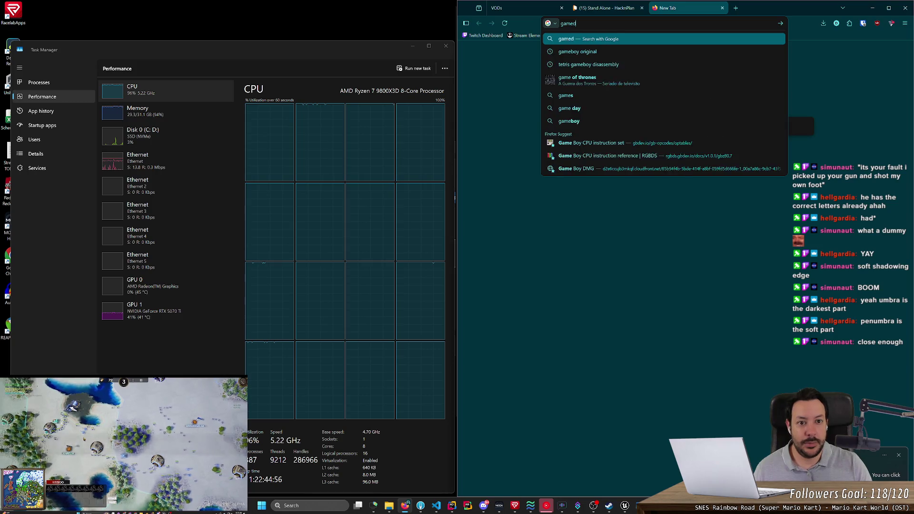
pyautogui.press('Return')
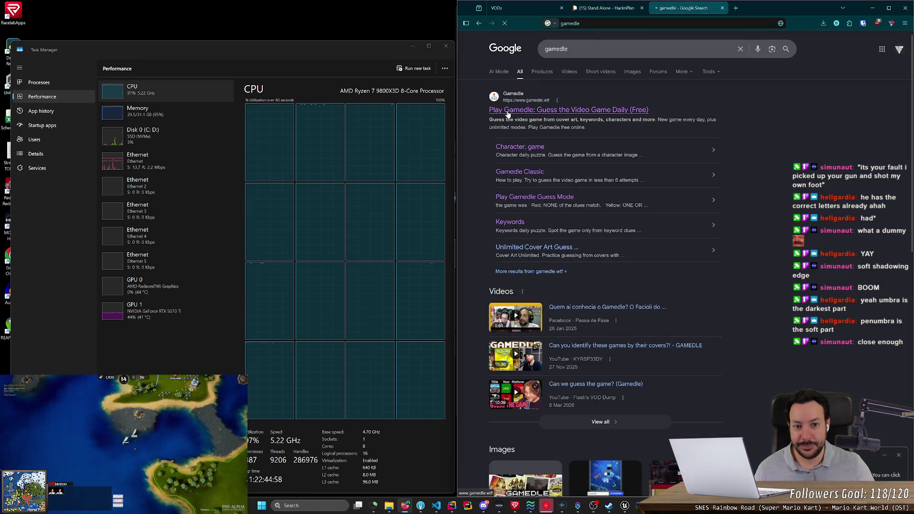
pyautogui.click(507, 114)
# Maximize the browser, dismiss the Weekly Update notice and open the Week 161 Kojima challenge.
pyautogui.moveTo(784, 10); pyautogui.dragTo(598, 61)
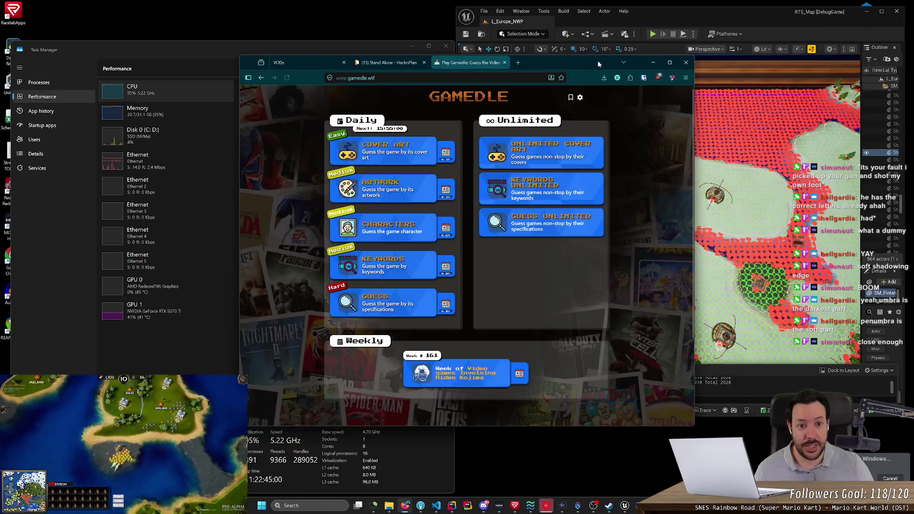
pyautogui.doubleClick(595, 62)
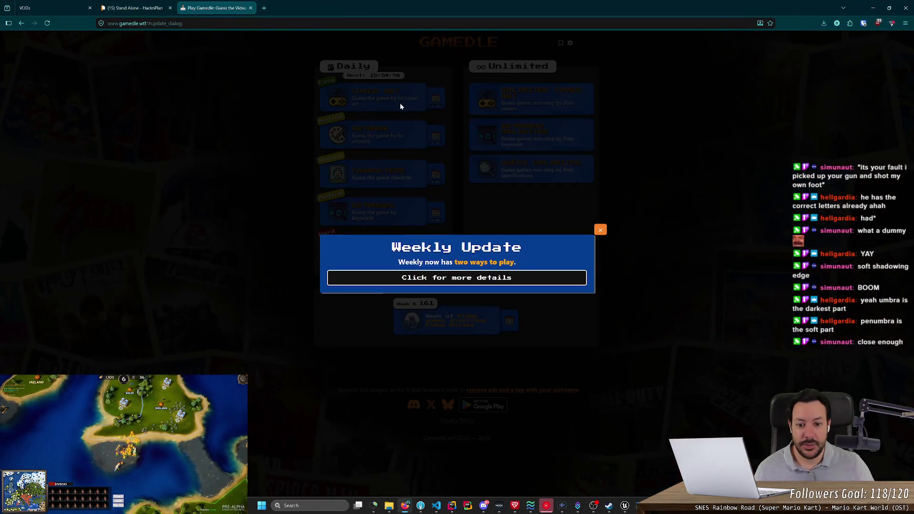
pyautogui.click(600, 231)
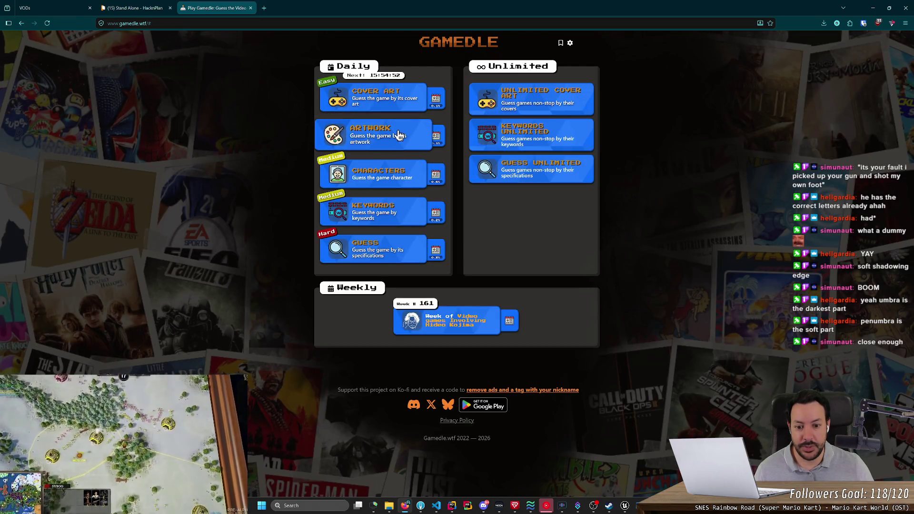
pyautogui.click(459, 331)
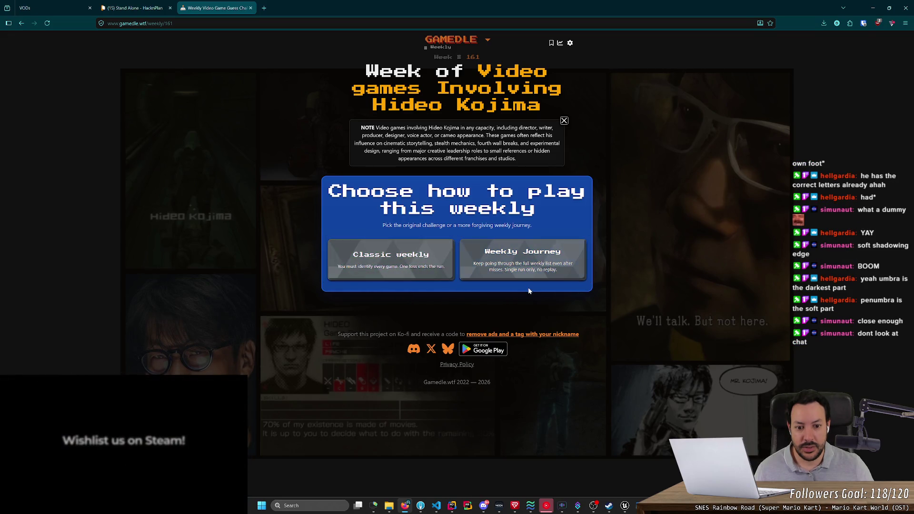
pyautogui.click(523, 260)
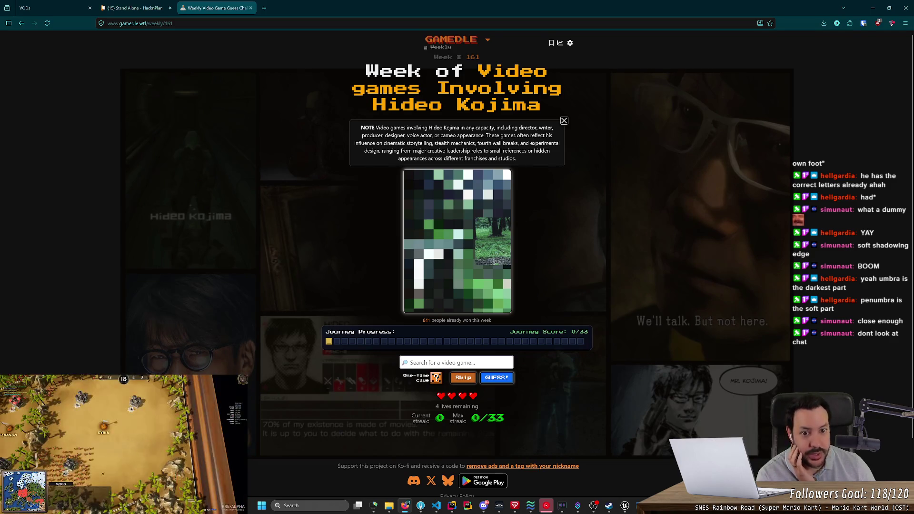
pyautogui.moveTo(388, 143); pyautogui.dragTo(434, 143)
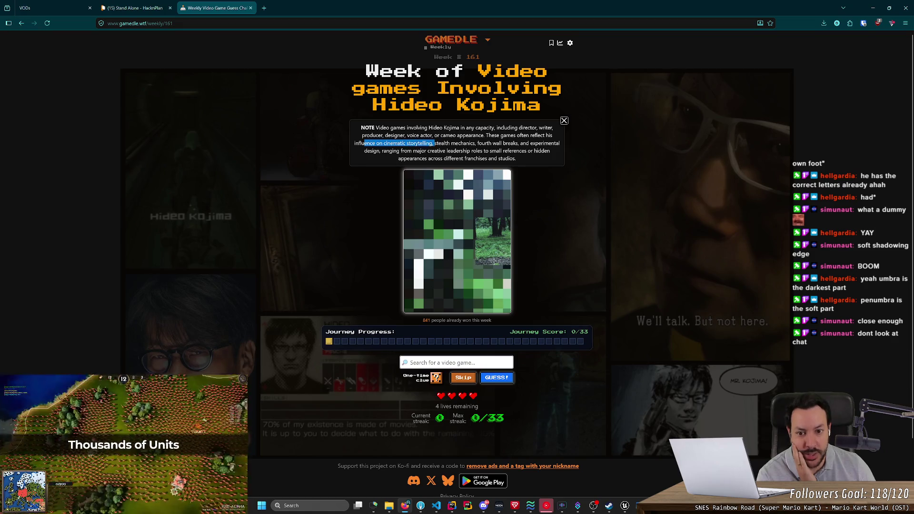
pyautogui.click(441, 148)
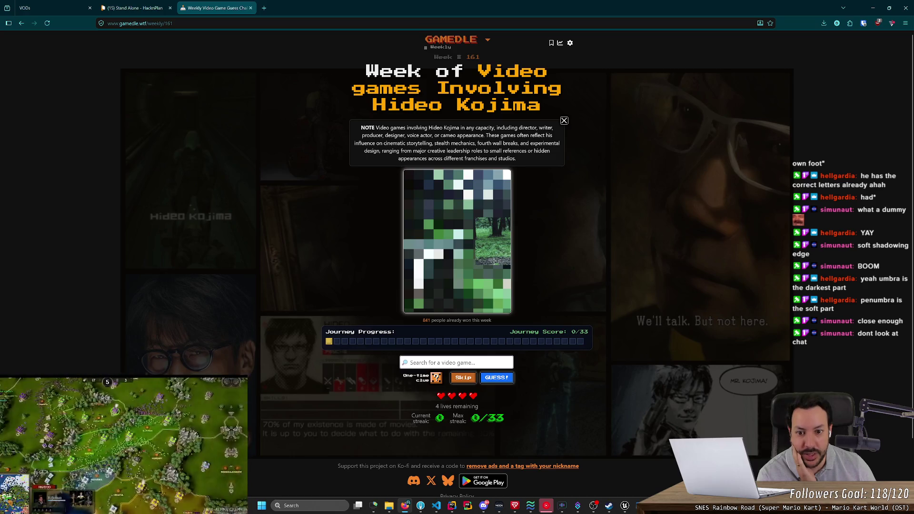
pyautogui.moveTo(389, 151); pyautogui.dragTo(439, 151)
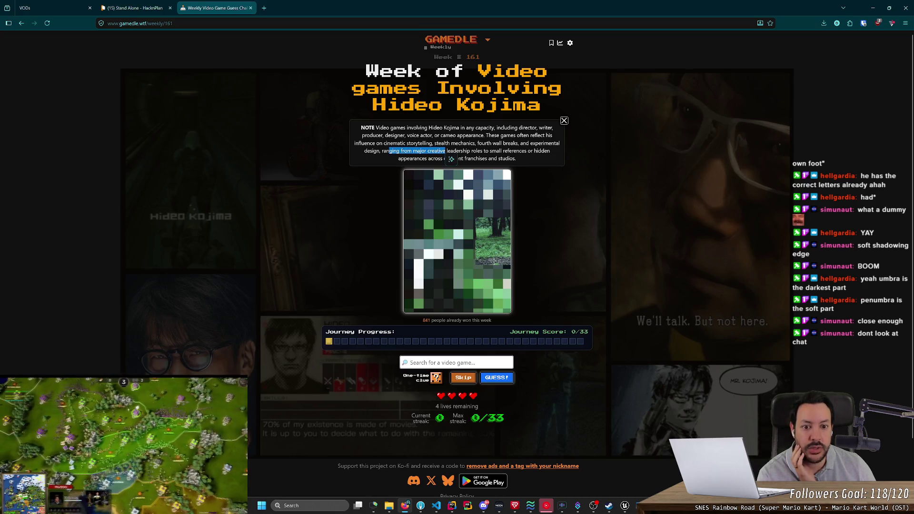
pyautogui.click(451, 159)
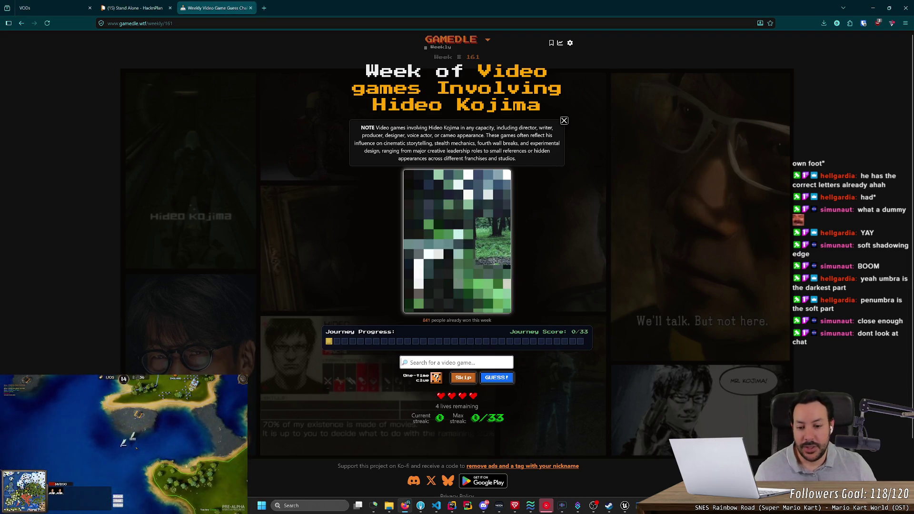
# Guess Metal Gear Solid V: The Phantom Pain from the 'metal gear' suggestions, then select the puzzle note.
pyautogui.write('metal gear')
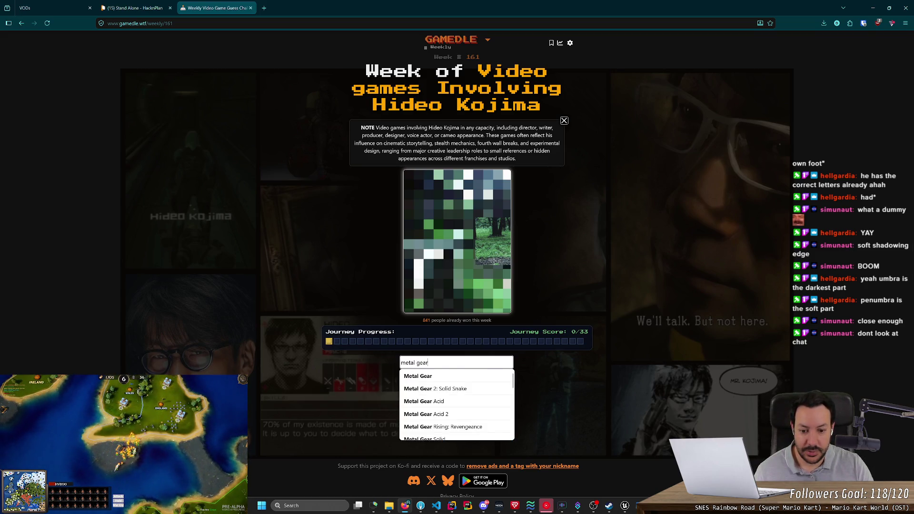
pyautogui.scroll(-3, 472, 389)
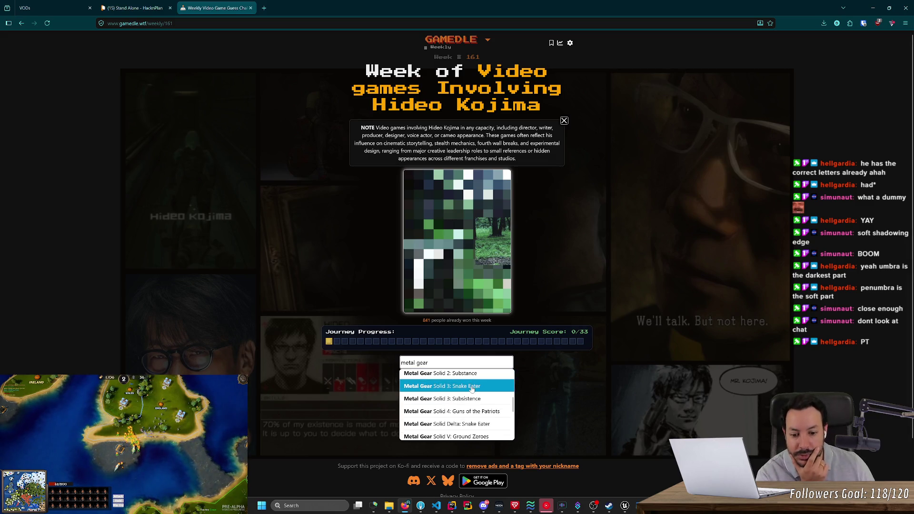
pyautogui.scroll(-2, 472, 389)
pyautogui.scroll(-2, 483, 396)
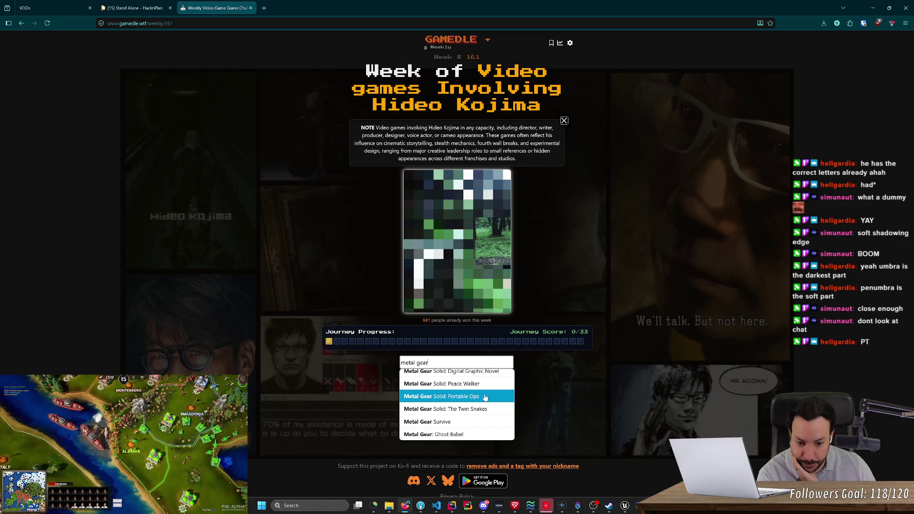
pyautogui.scroll(1, 485, 397)
pyautogui.scroll(2, 485, 397)
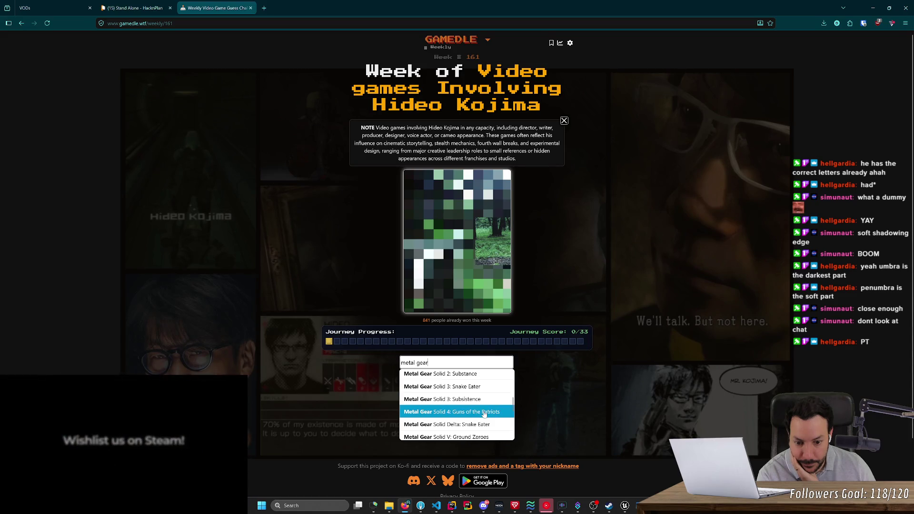
pyautogui.scroll(-2, 484, 413)
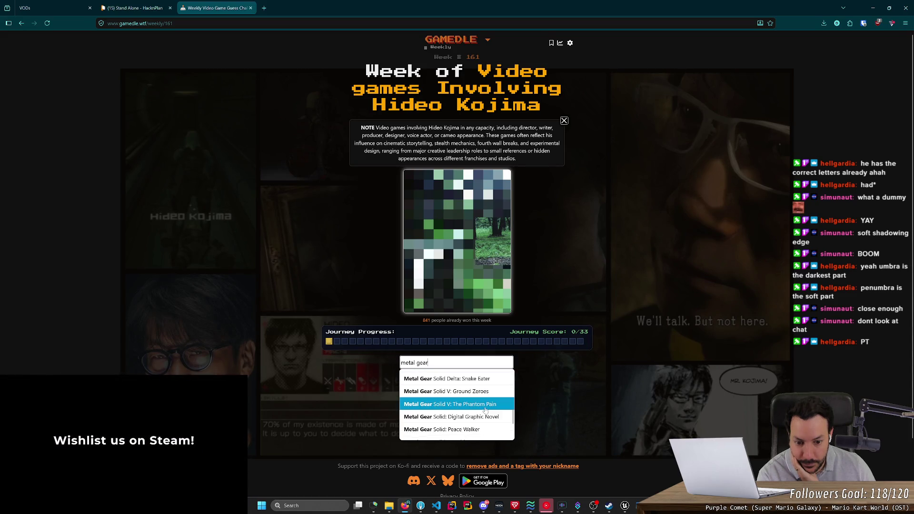
pyautogui.click(489, 405)
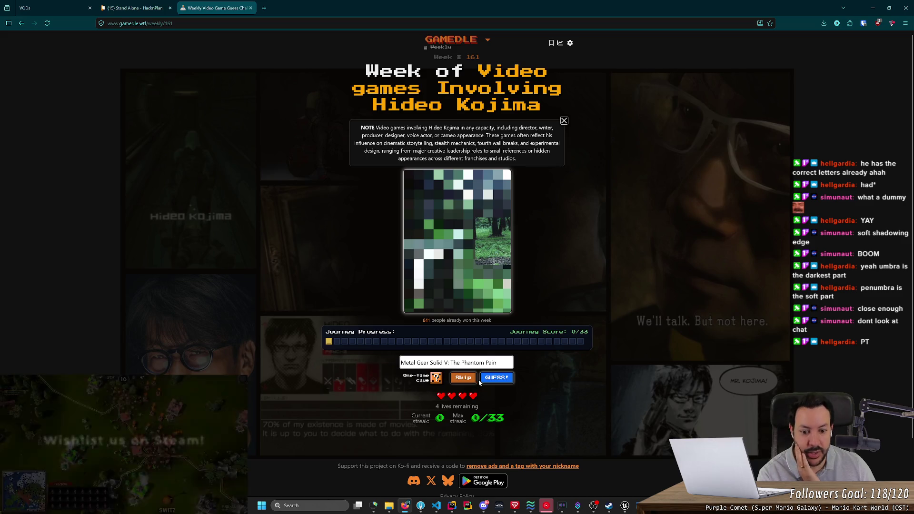
pyautogui.click(497, 381)
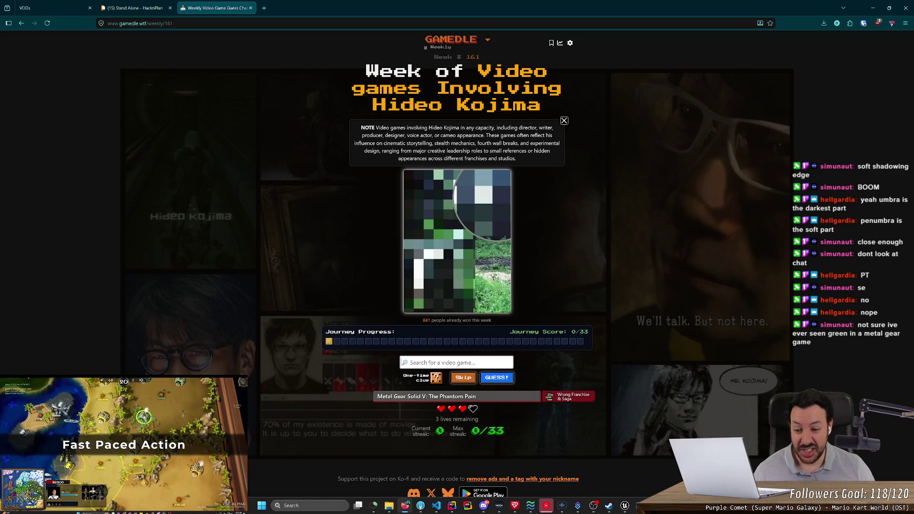
pyautogui.moveTo(416, 128); pyautogui.dragTo(517, 160)
pyautogui.click(519, 161)
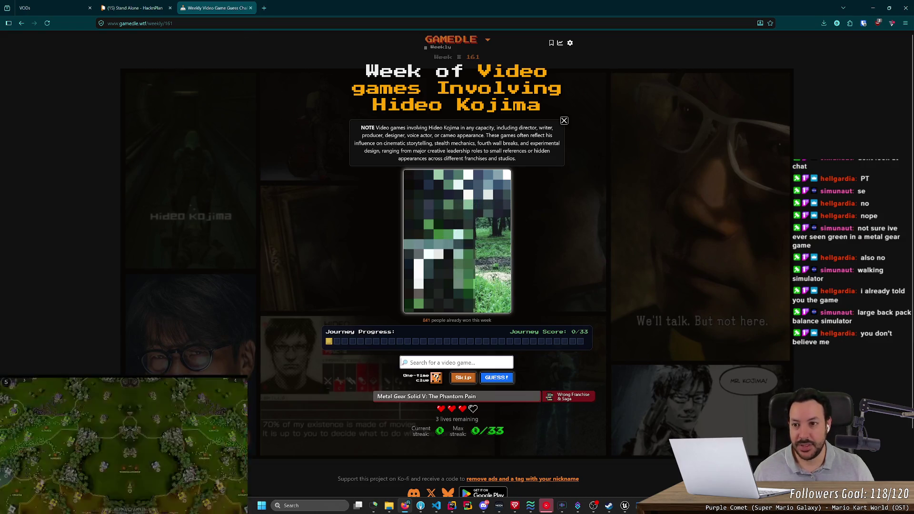
# Search Google for 'pt demo', preview the large P.T. image, and return to the Gamedle puzzle.
pyautogui.hotkey('ctrl', 't')
pyautogui.write('pt demo')
pyautogui.press('Down')
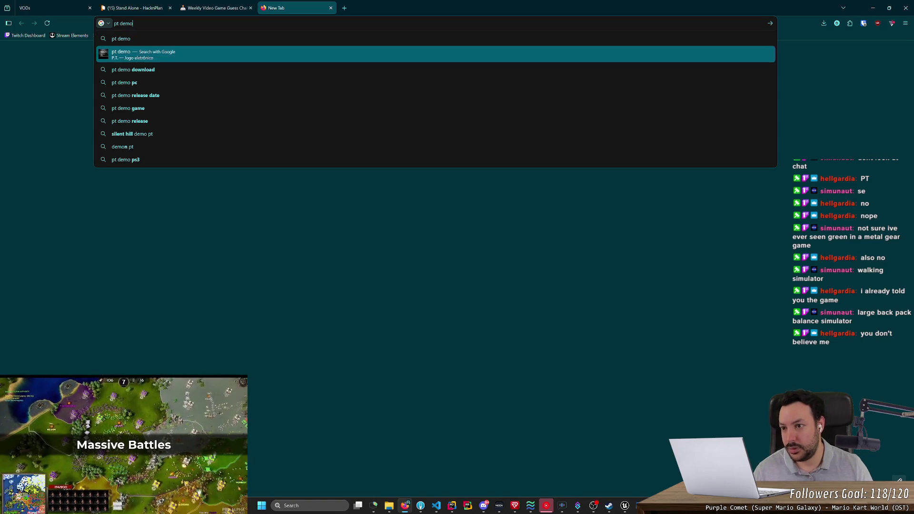
pyautogui.press('Return')
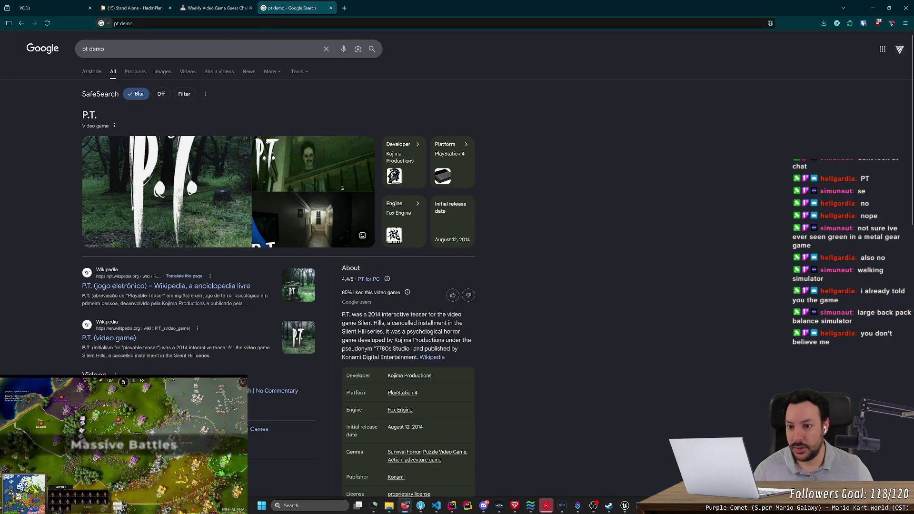
pyautogui.click(166, 190)
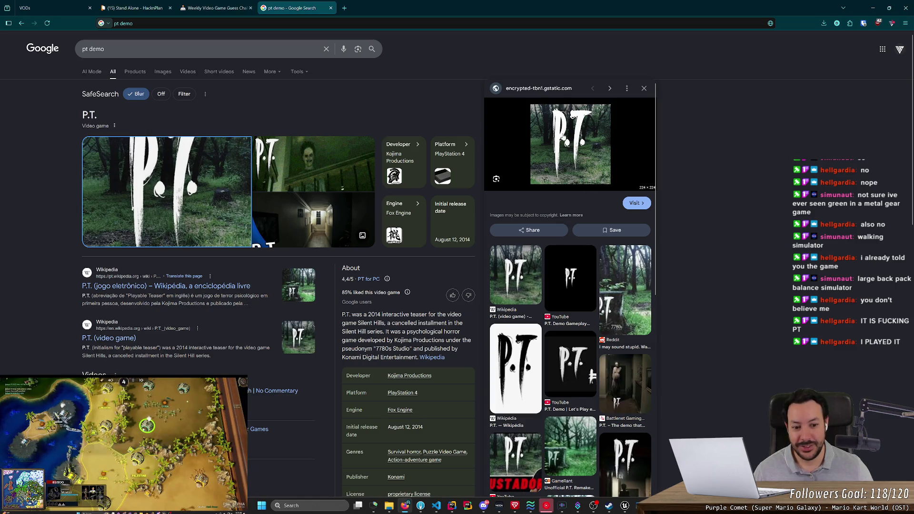
pyautogui.click(217, 8)
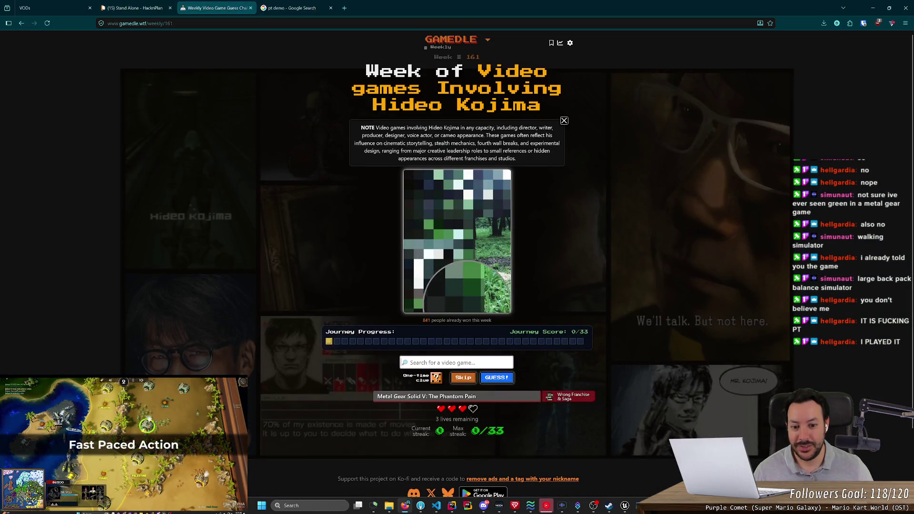
# Search 'PT' and submit P.T. as the guess for the Kojima puzzle.
pyautogui.write('PT')
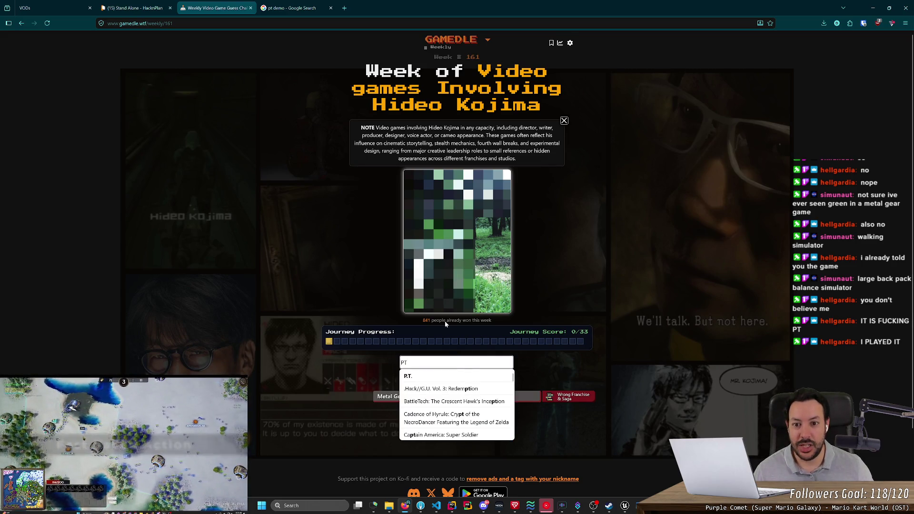
pyautogui.click(425, 376)
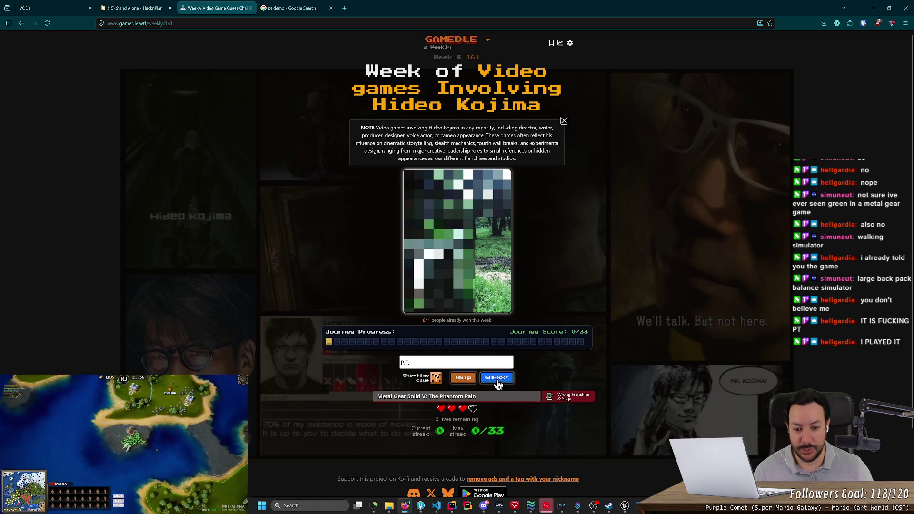
pyautogui.click(497, 384)
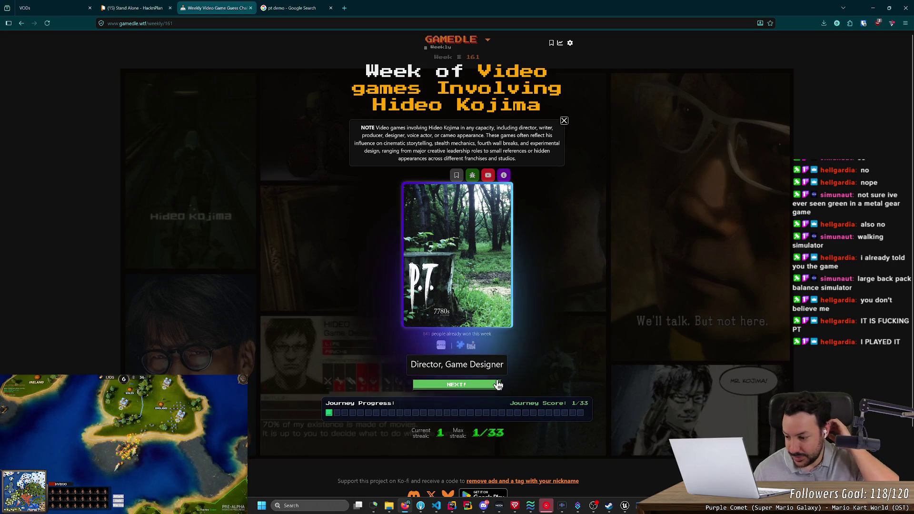
# Advance to the next weekly puzzle and load ebay.com in a new tab.
pyautogui.click(473, 387)
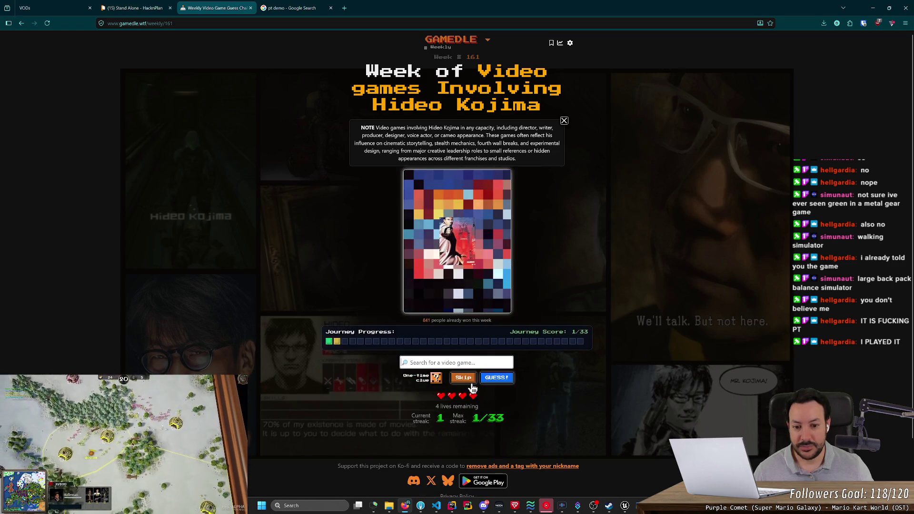
pyautogui.click(343, 8)
pyautogui.write('eba')
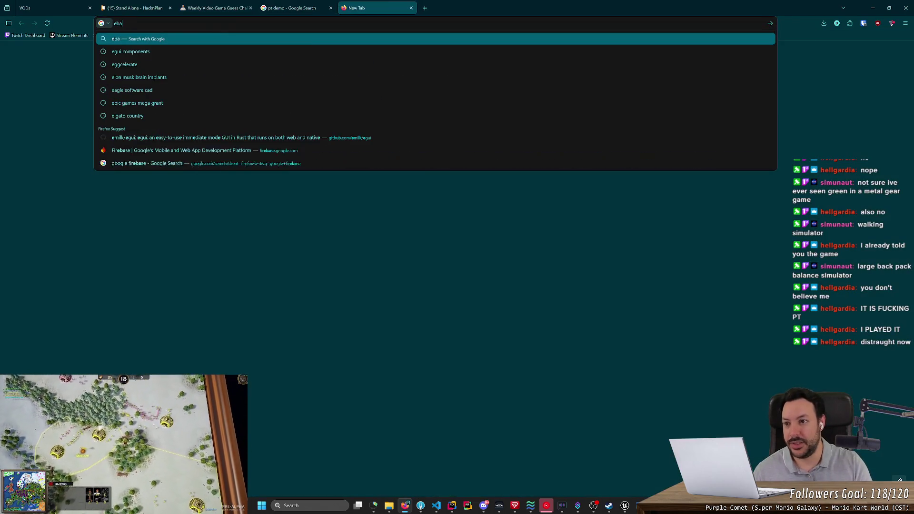
pyautogui.write('y.com')
pyautogui.press('Return')
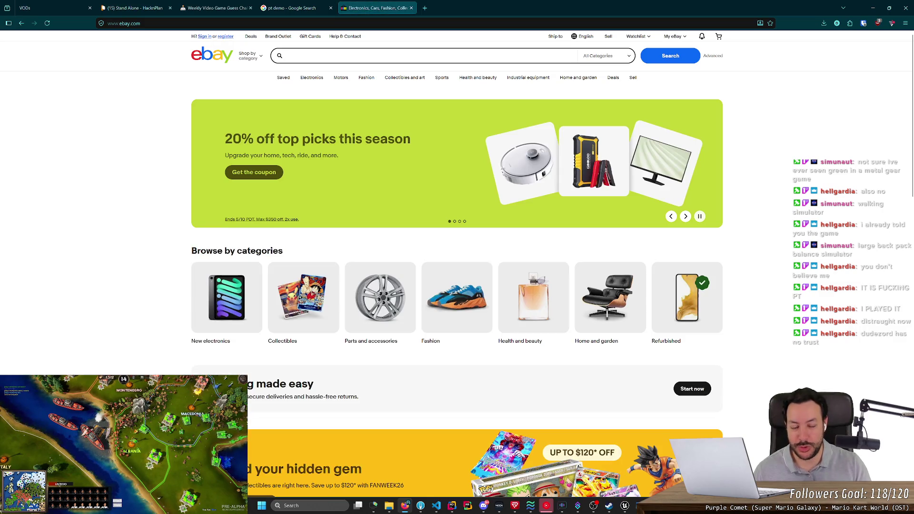
# Search eBay for 'playstation 4 PT demo'.
pyautogui.write('s')
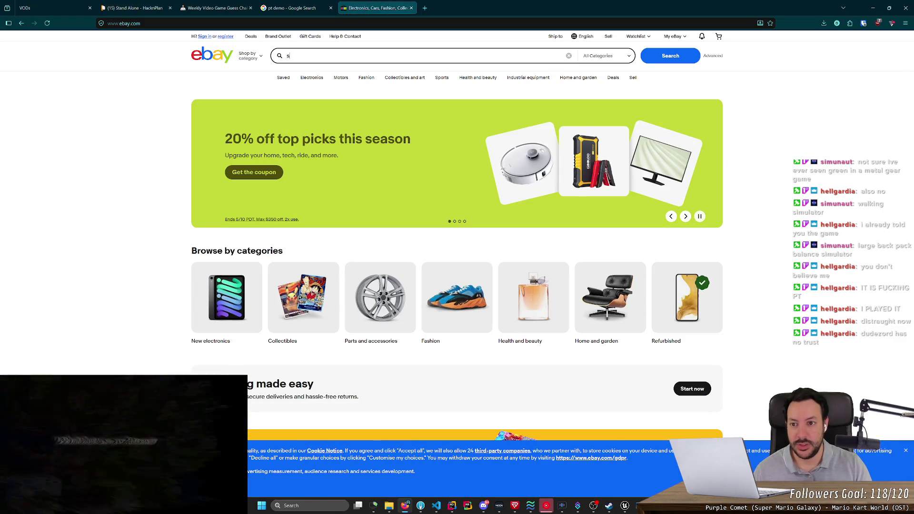
pyautogui.write('playstation')
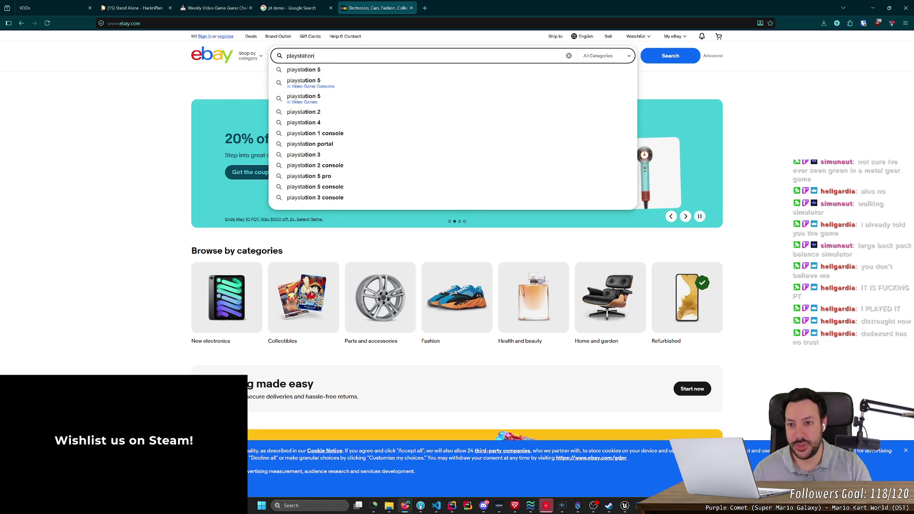
pyautogui.write(' 4 PT')
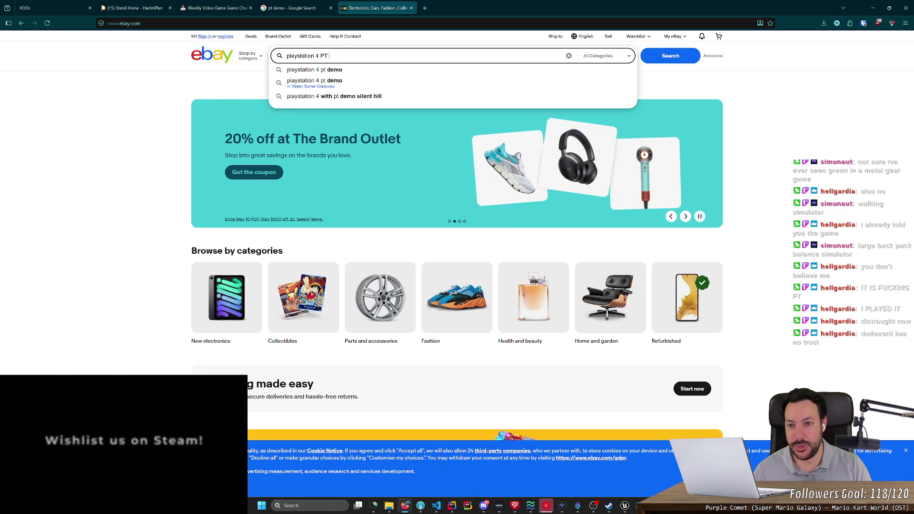
pyautogui.press('BackSpace')
pyautogui.press('BackSpace')
pyautogui.press('BackSpace')
pyautogui.write('demo')
pyautogui.press('Return')
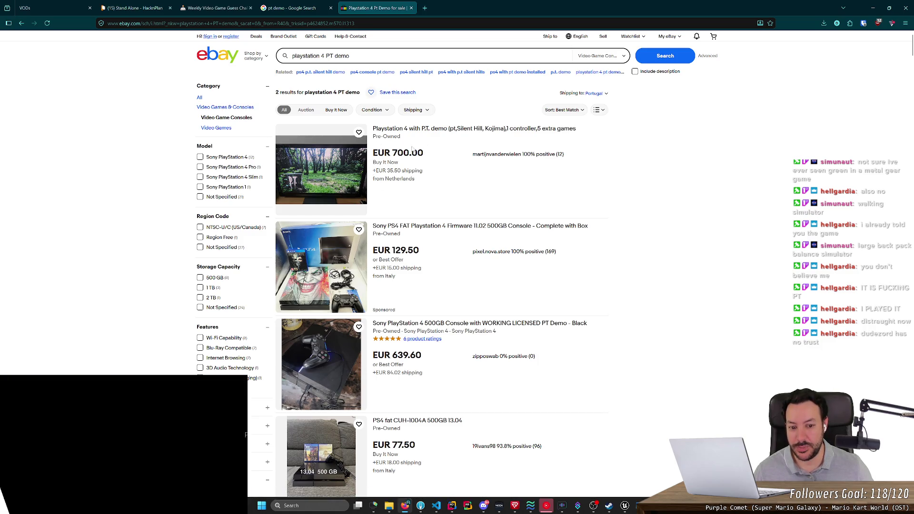
# Look over the EUR 700.00 console listing, then close the eBay tab.
pyautogui.tripleClick(398, 153)
pyautogui.click(446, 141)
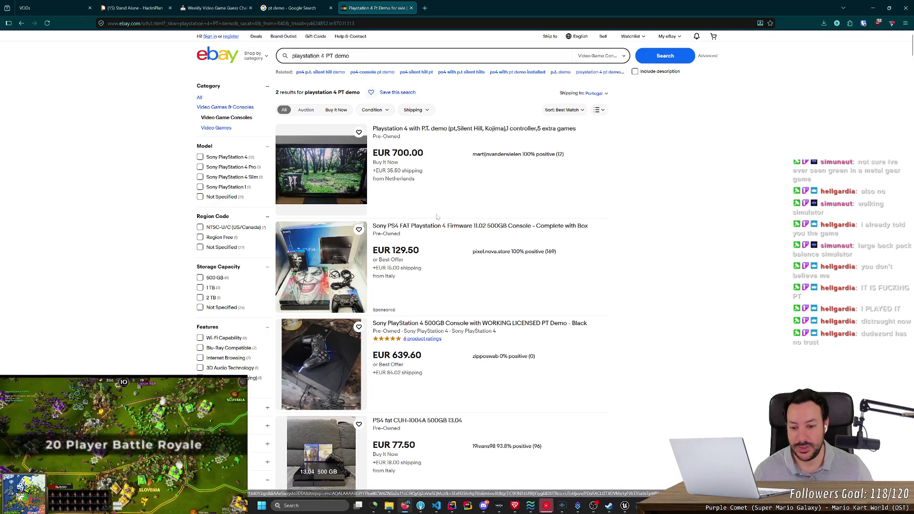
pyautogui.scroll(-4, 437, 217)
pyautogui.scroll(4, 433, 200)
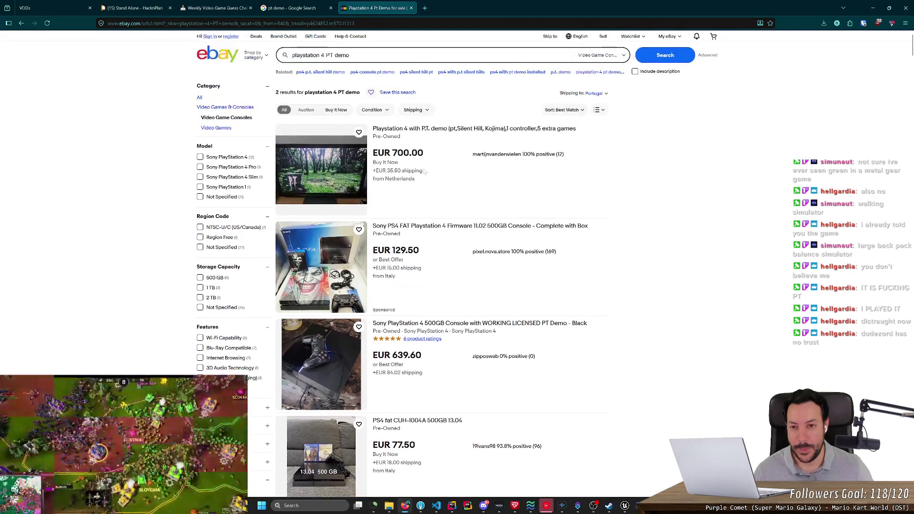
pyautogui.click(411, 8)
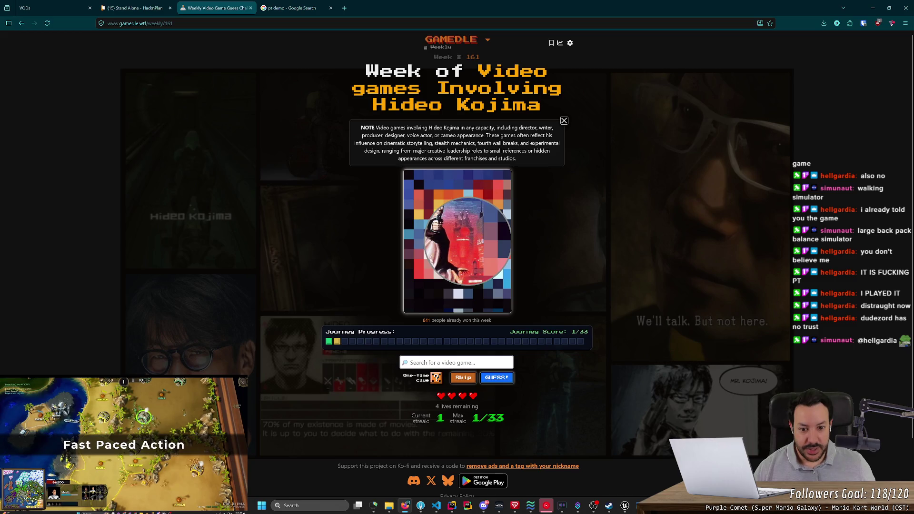
# Close the Weekly Video Game Guess tab to reveal the 'pt demo' Google results.
pyautogui.middleClick(220, 8)
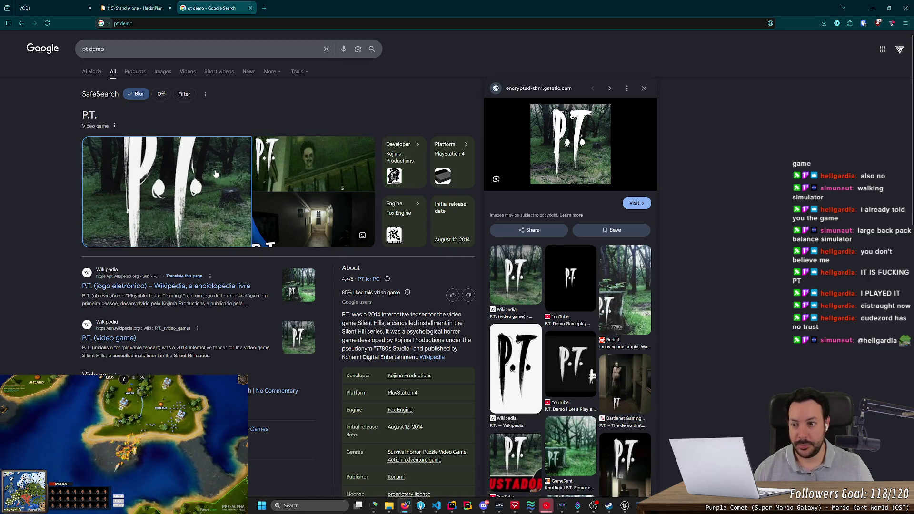
# Refine the Google search to 'pt demo unity'.
pyautogui.scroll(-5, 91, 233)
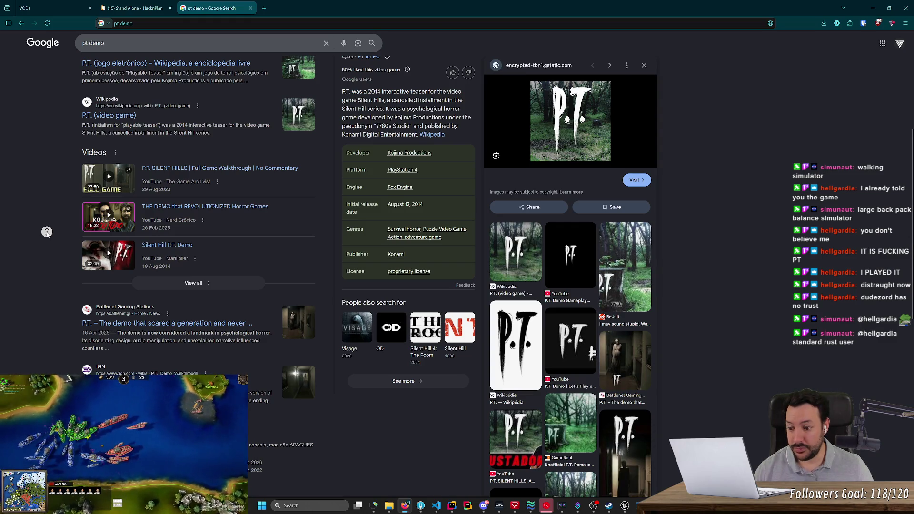
pyautogui.scroll(5, 47, 232)
pyautogui.click(200, 48)
pyautogui.write('unity')
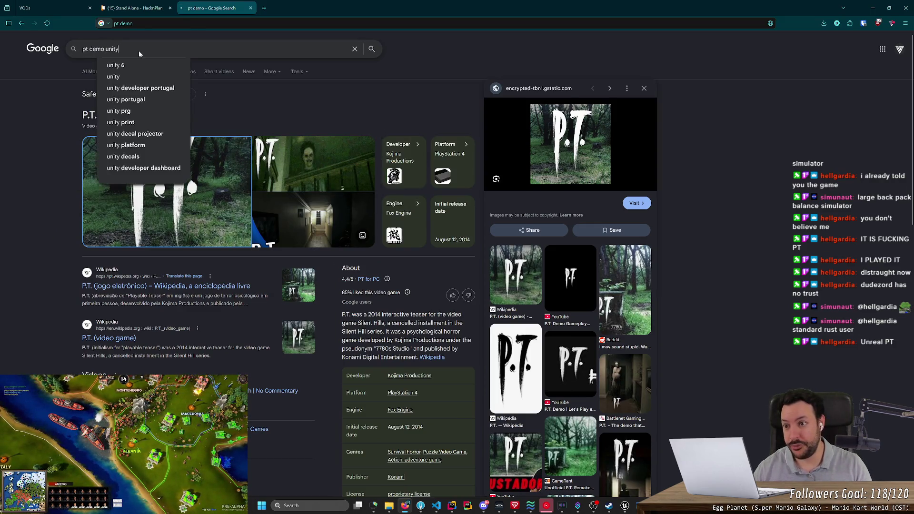
pyautogui.press('Return')
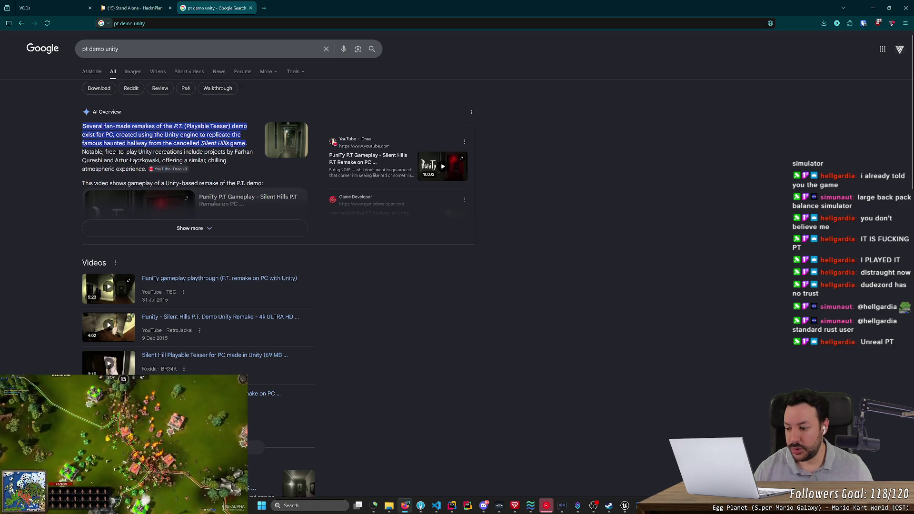
# Try a 'pt demo remake' search, then return to the 'pt demo unity' results.
pyautogui.doubleClick(112, 48)
pyautogui.write('remake')
pyautogui.press('Return')
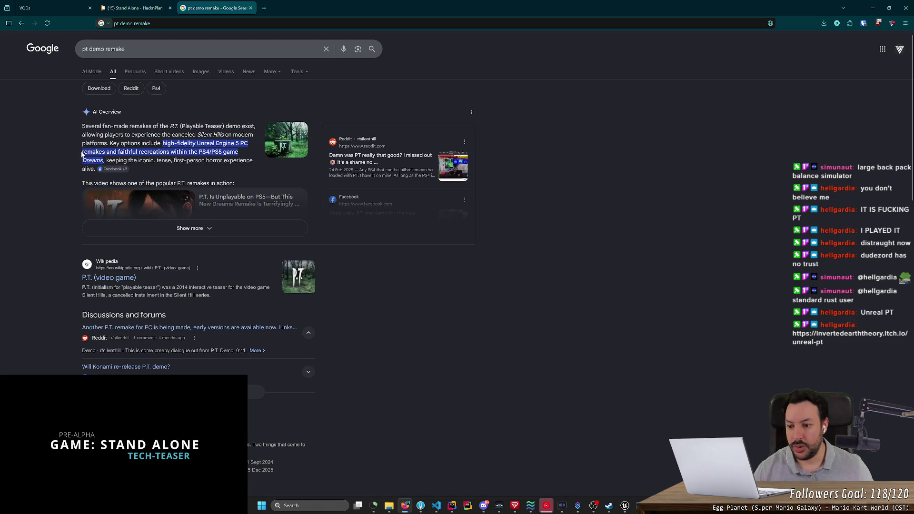
pyautogui.hotkey('alt', 'Left')
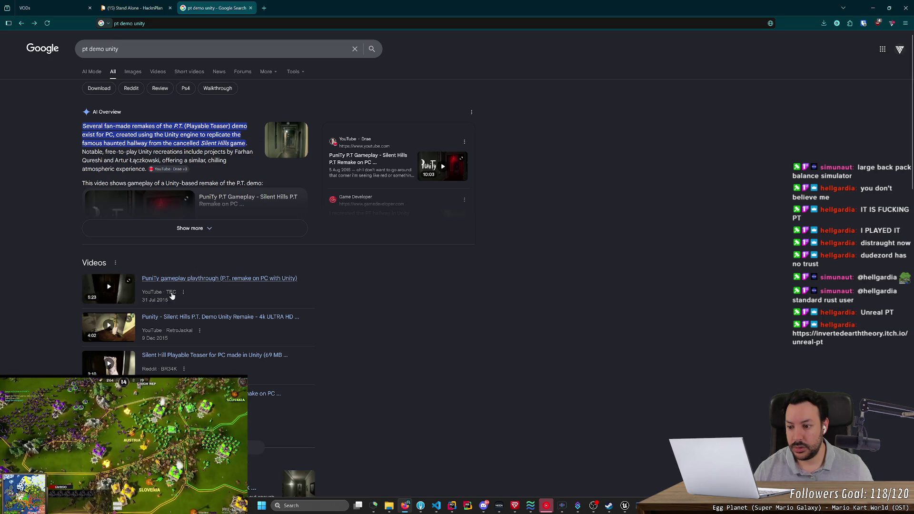
# Open WellPlayed's 'The P.T Demo Is Back, Kinda' article from the results.
pyautogui.scroll(-4, 172, 290)
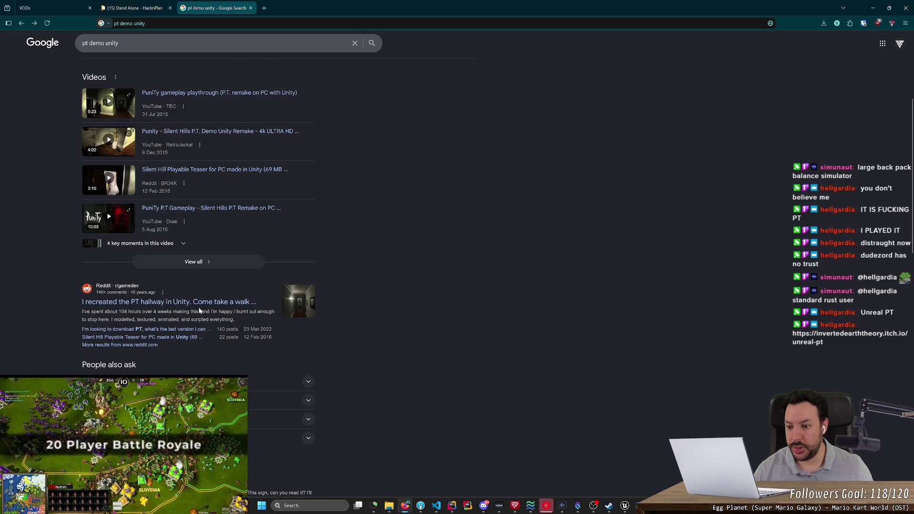
pyautogui.scroll(-5, 209, 305)
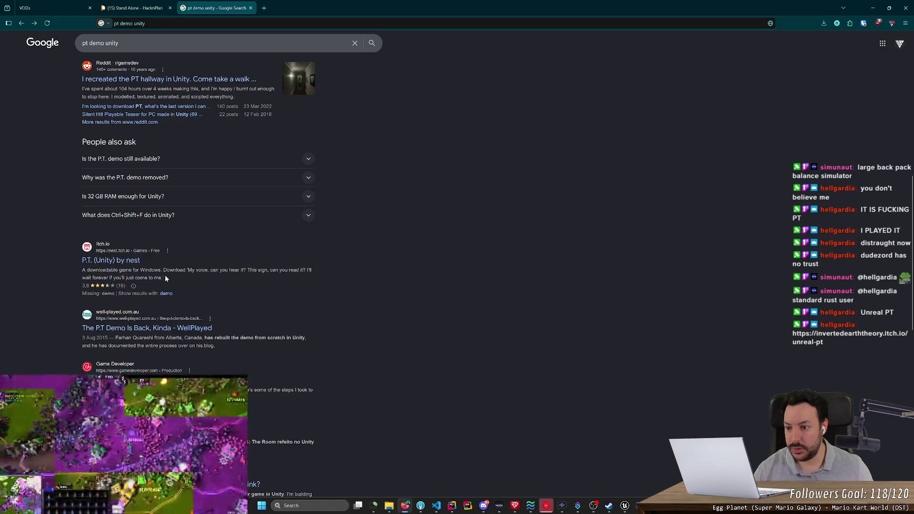
pyautogui.click(119, 43)
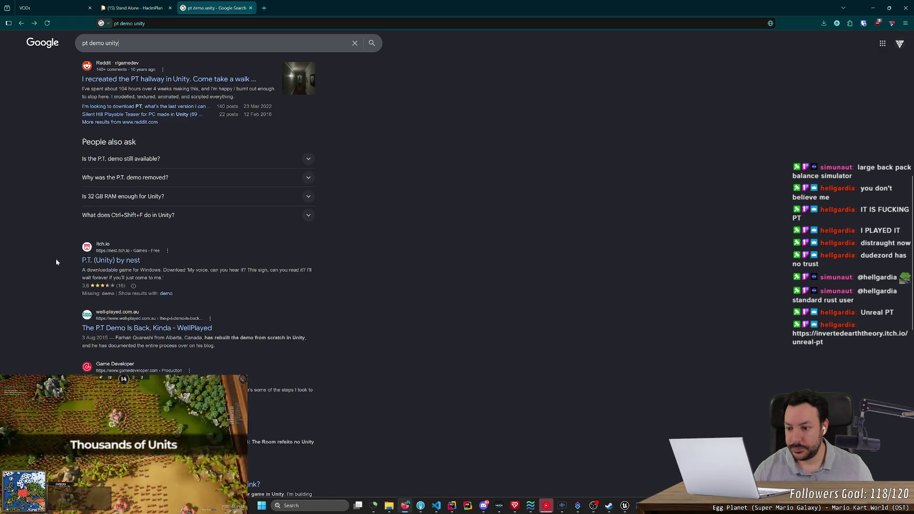
pyautogui.moveTo(161, 338); pyautogui.dragTo(257, 343)
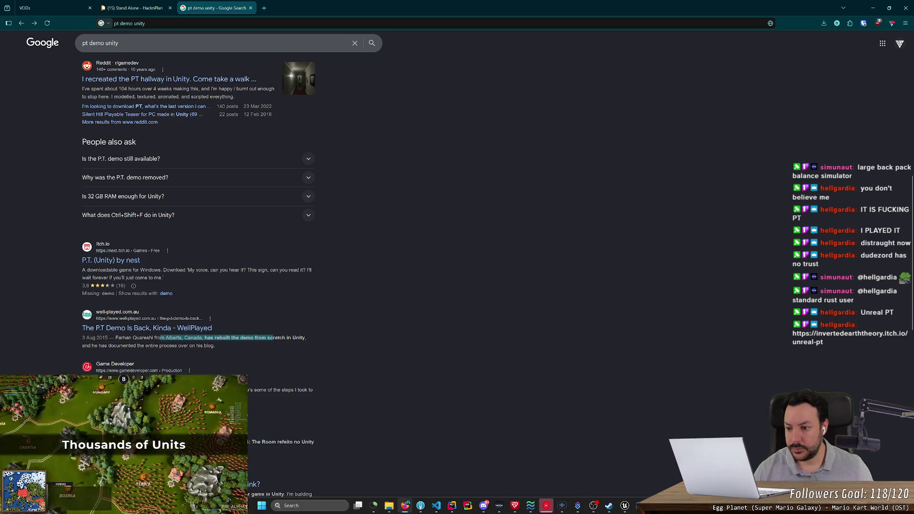
pyautogui.click(259, 340)
pyautogui.middleClick(141, 328)
pyautogui.click(295, 8)
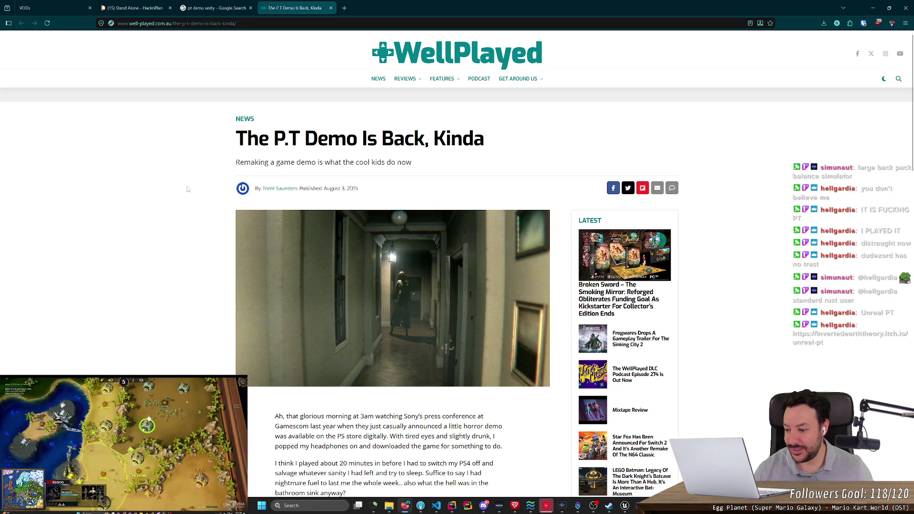
# Follow the article's 'download a free version' link to PuniTy on itch.io.
pyautogui.scroll(-1, 242, 212)
pyautogui.scroll(-10, 242, 213)
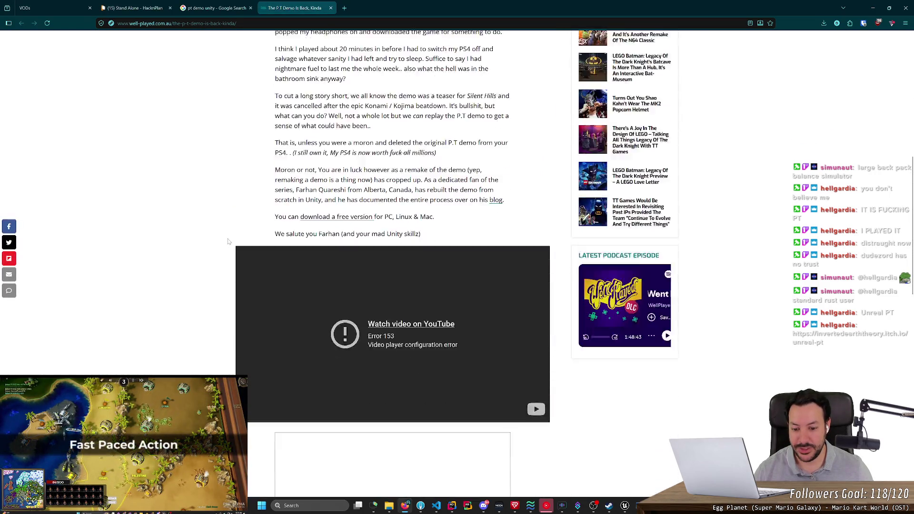
pyautogui.click(353, 168)
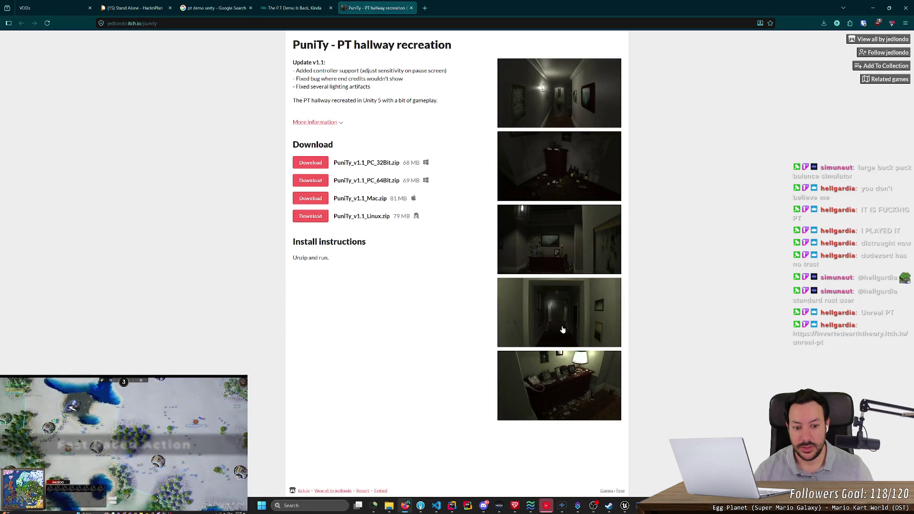
# Enlarge the PuniTy screenshots and page through the whole gallery.
pyautogui.click(562, 378)
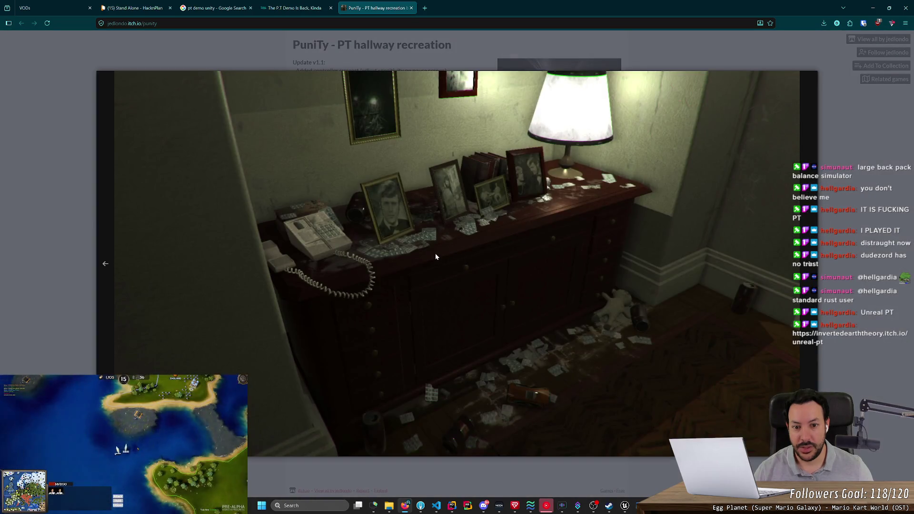
pyautogui.click(435, 256)
pyautogui.click(435, 256)
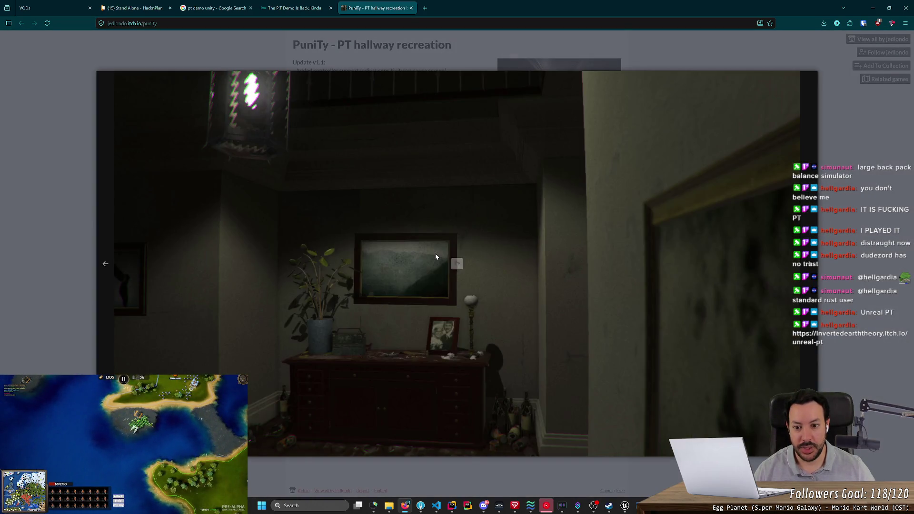
pyautogui.click(435, 256)
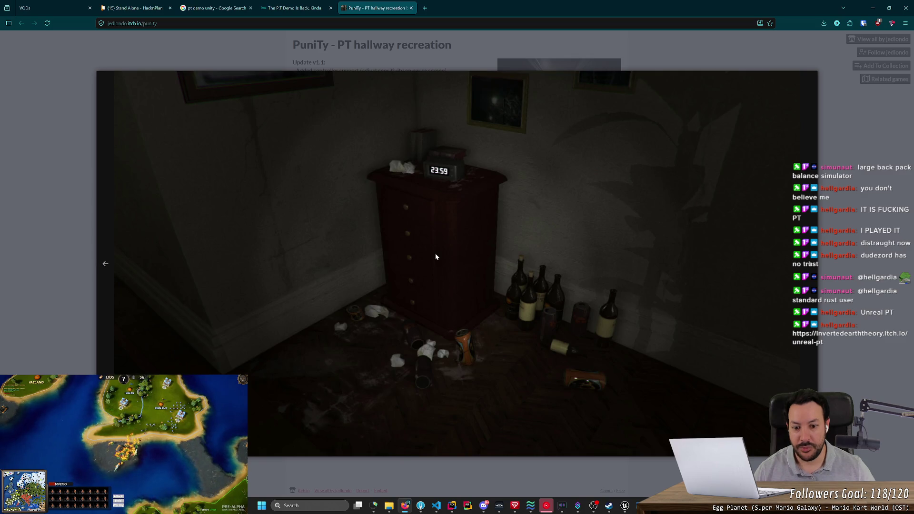
pyautogui.click(436, 256)
pyautogui.click(435, 257)
pyautogui.click(435, 256)
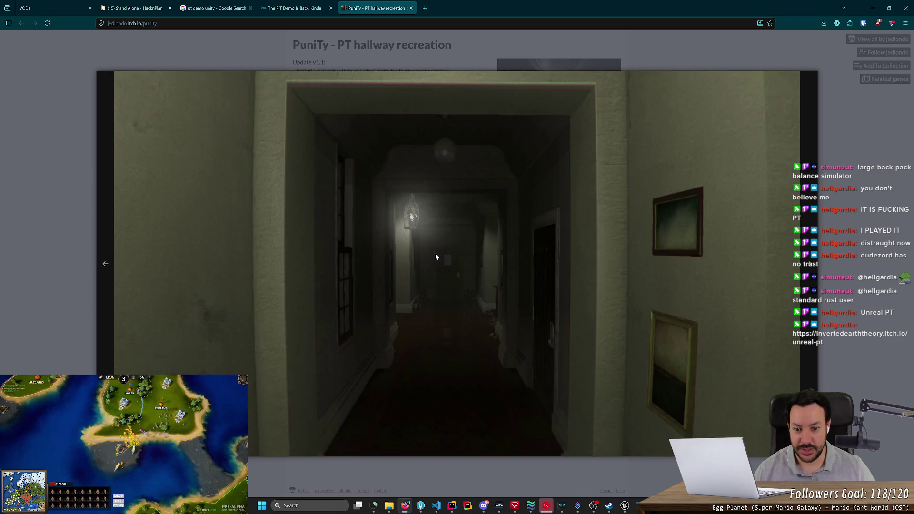
pyautogui.click(435, 256)
pyautogui.click(435, 256)
pyautogui.click(435, 256)
pyautogui.click(435, 256)
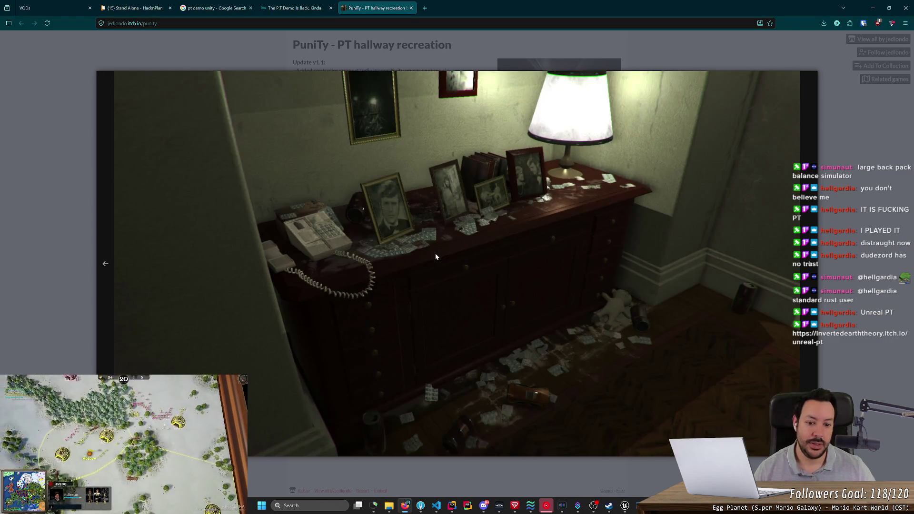
pyautogui.click(435, 254)
pyautogui.click(436, 254)
pyautogui.click(436, 254)
pyautogui.click(435, 254)
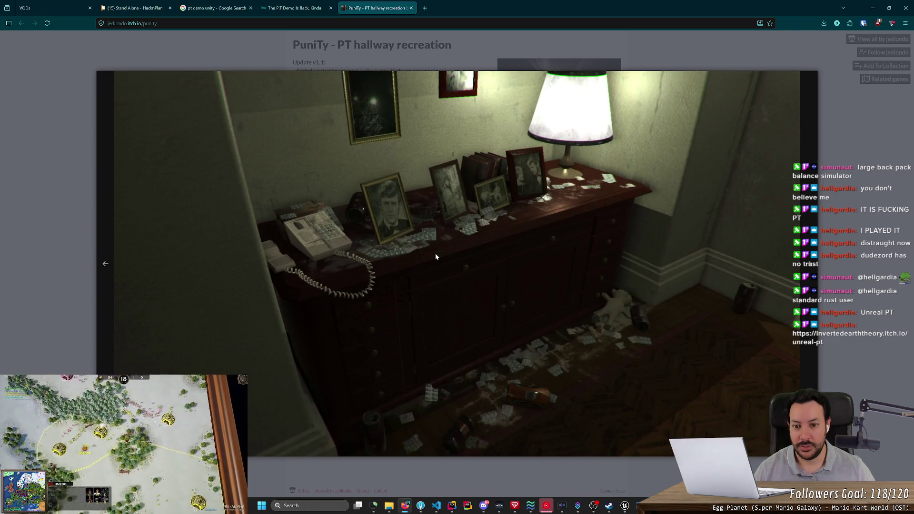
# Close the gallery, show PuniTy's status, platforms and rating, then close the itch.io tab.
pyautogui.press('Escape')
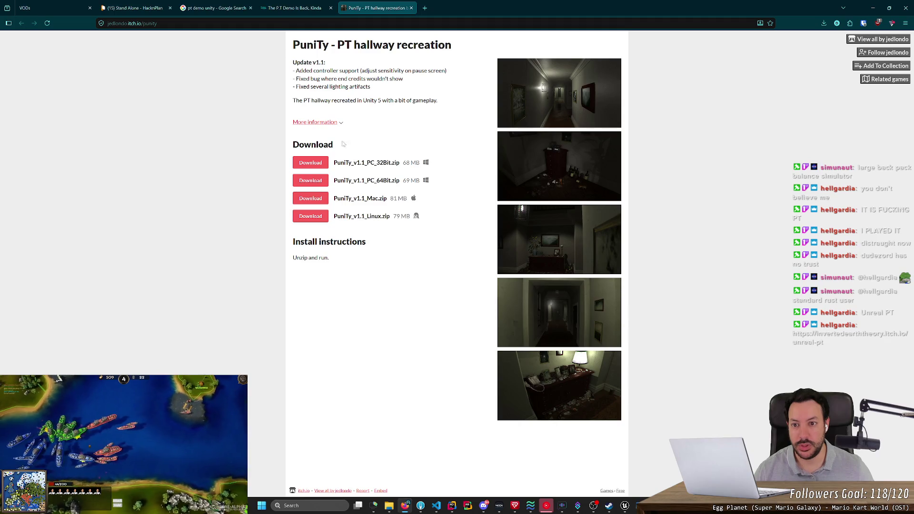
pyautogui.click(316, 123)
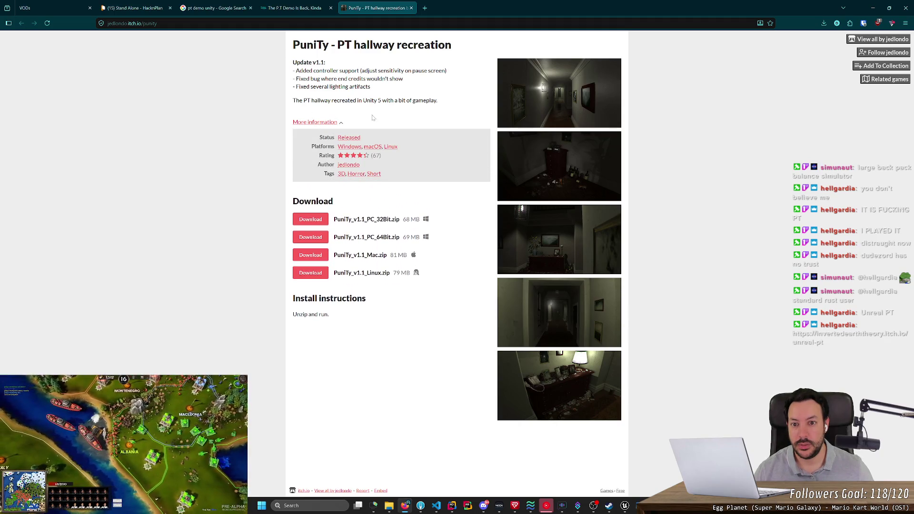
pyautogui.middleClick(387, 8)
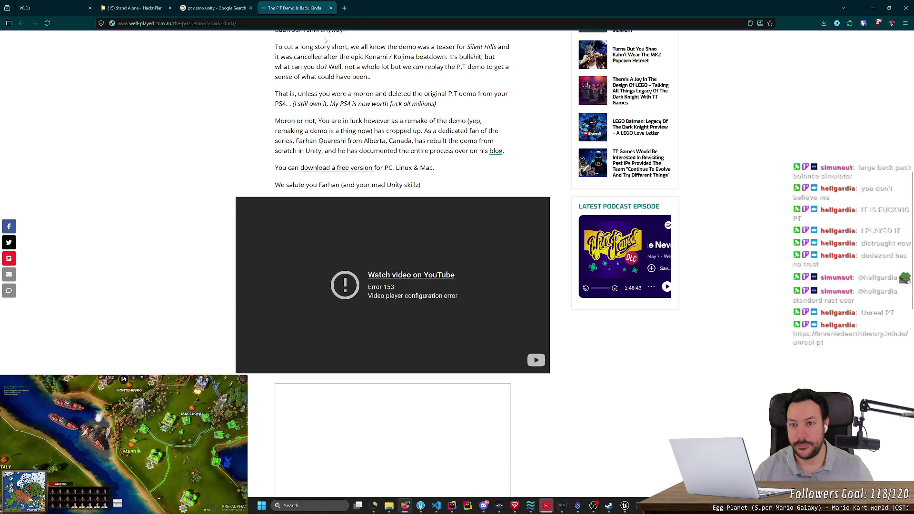
# Search Google for 'pt demo unreal'.
pyautogui.hotkey('ctrl', 'l')
pyautogui.write('pt demo unreal')
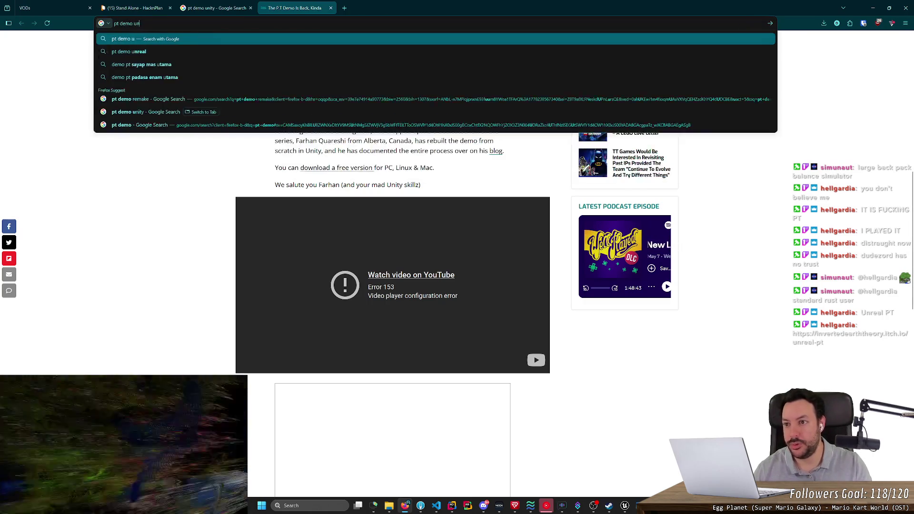
pyautogui.press('Return')
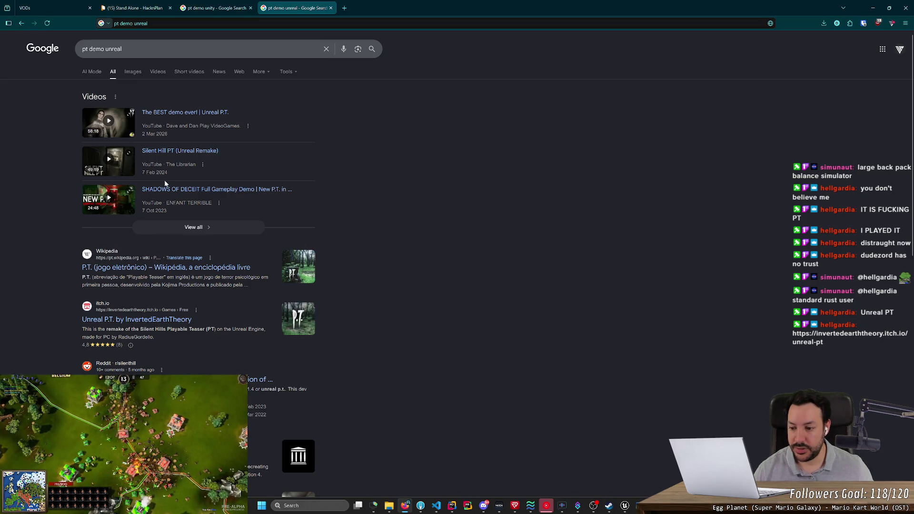
# Open the Reddit post on the 1:1 Unreal recreation and its 'Just released' YouTube video.
pyautogui.scroll(-3, 165, 184)
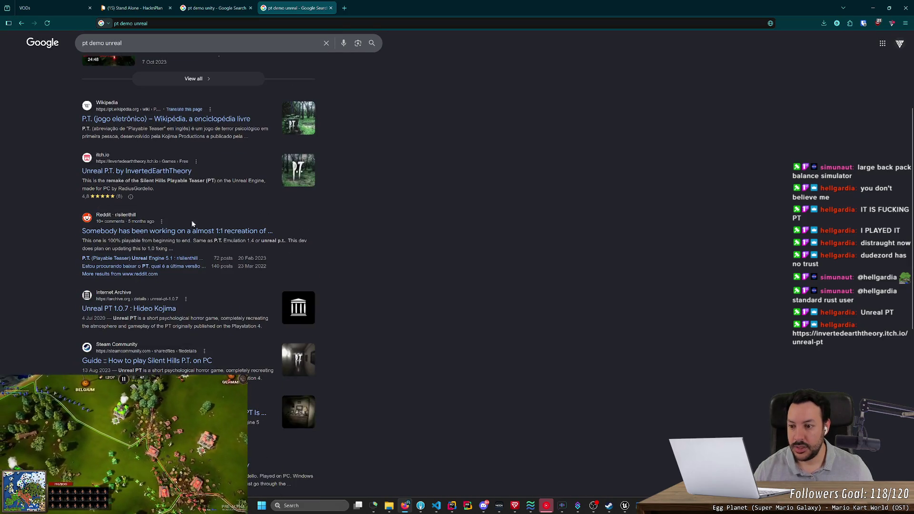
pyautogui.click(202, 233)
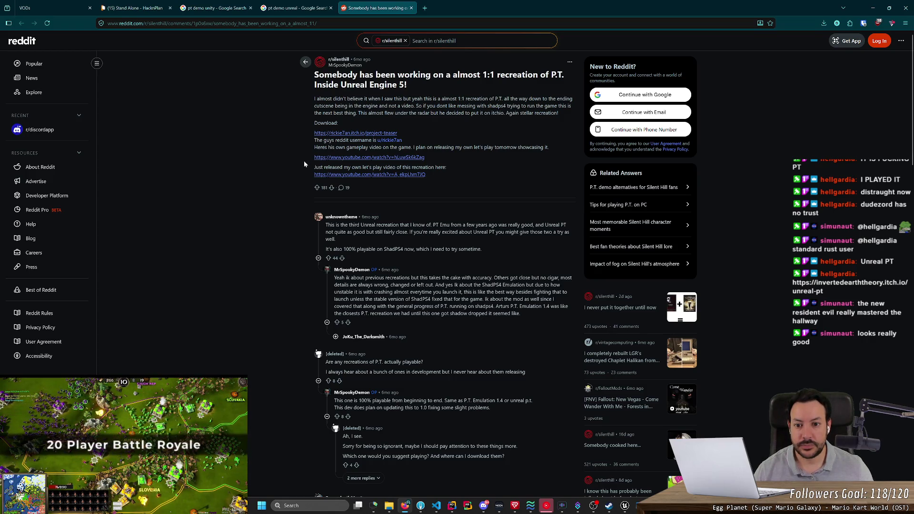
pyautogui.click(358, 175)
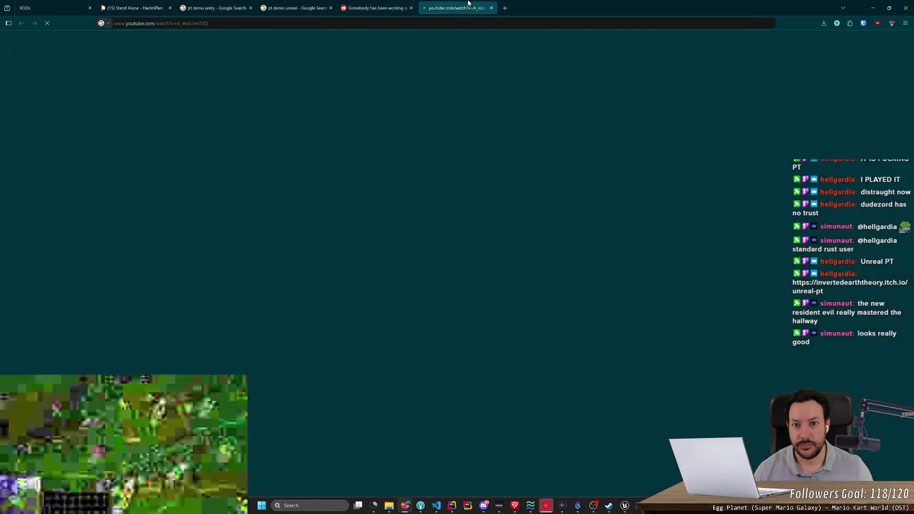